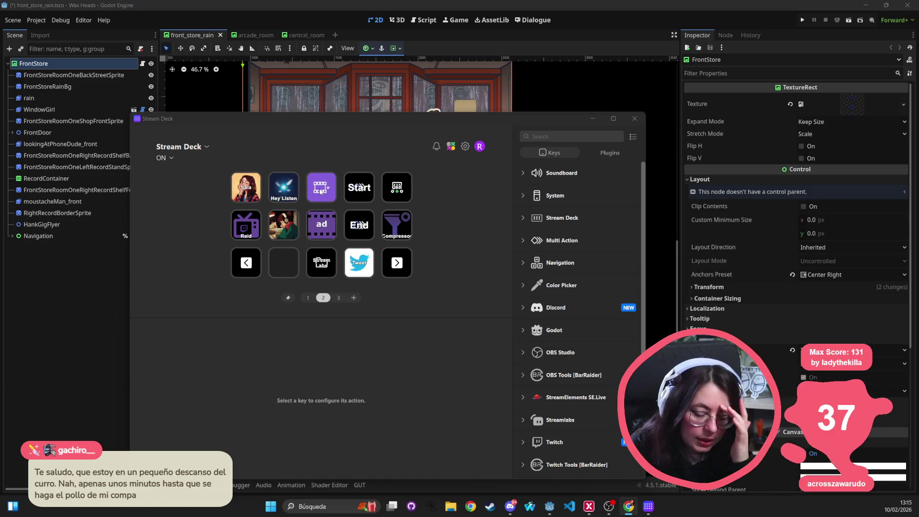
Flip the Stream Deck key layout to page 3, close its editor, and centre the front store scene
left_click(398, 265)
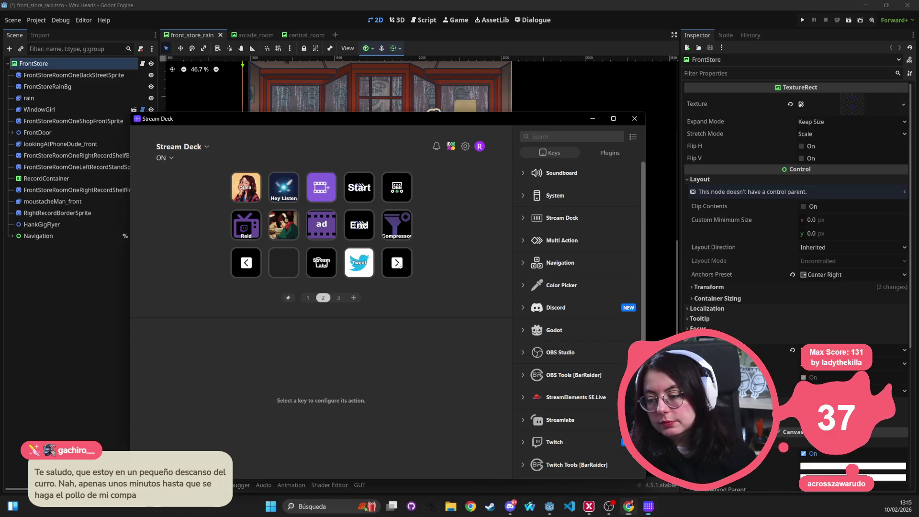
double_click(399, 264)
left_click(634, 119)
mouse_move(542, 191)
left_mouse_down()
mouse_move(565, 296)
mouse_move(475, 246)
left_mouse_up()
left_click_drag(253, 114, 295, 119)
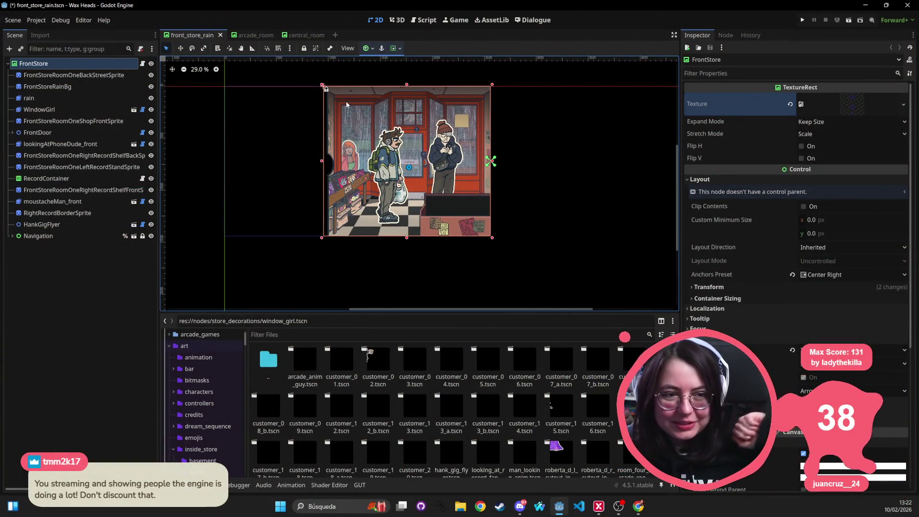
Clear the selection, switch to the arcade_room scene, and pan and zoom to inspect it
mouse_move(548, 71)
left_mouse_down()
mouse_move(319, 224)
mouse_move(297, 265)
mouse_move(526, 74)
mouse_move(281, 260)
mouse_move(524, 61)
mouse_move(341, 192)
mouse_move(314, 273)
left_mouse_up()
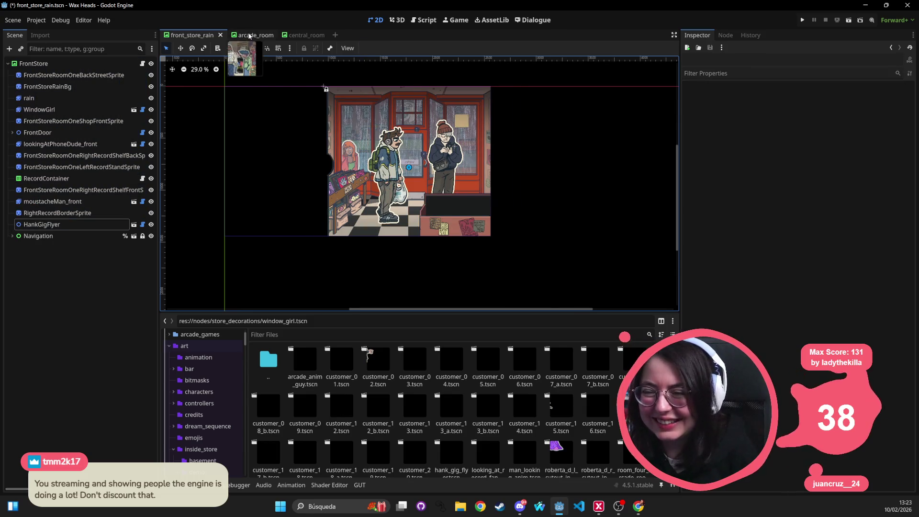
left_click(247, 36)
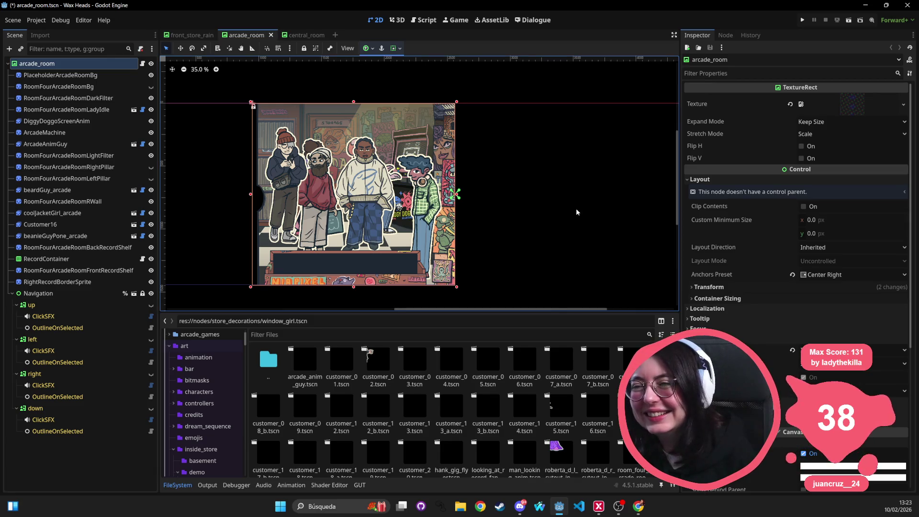
left_click_drag(566, 181, 544, 150)
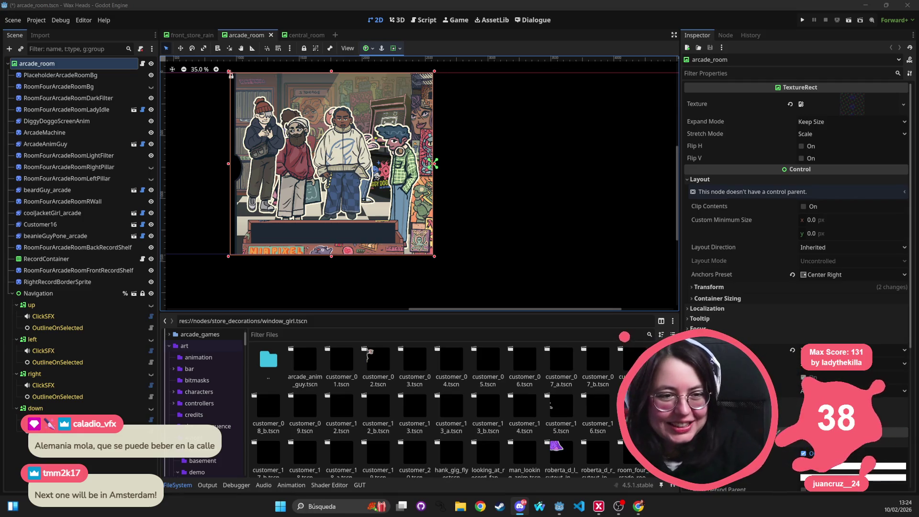
scroll(323, 169, "down", 2)
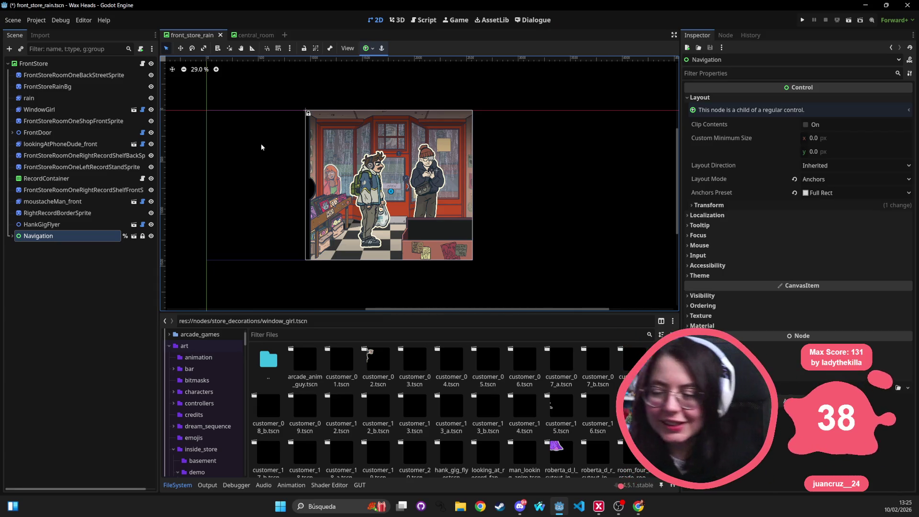
mouse_move(561, 88)
left_mouse_down()
mouse_move(292, 311)
mouse_move(189, 300)
left_mouse_up()
left_click_drag(523, 77, 254, 301)
mouse_move(163, 192)
left_mouse_down()
mouse_move(257, 193)
mouse_move(163, 192)
left_mouse_up()
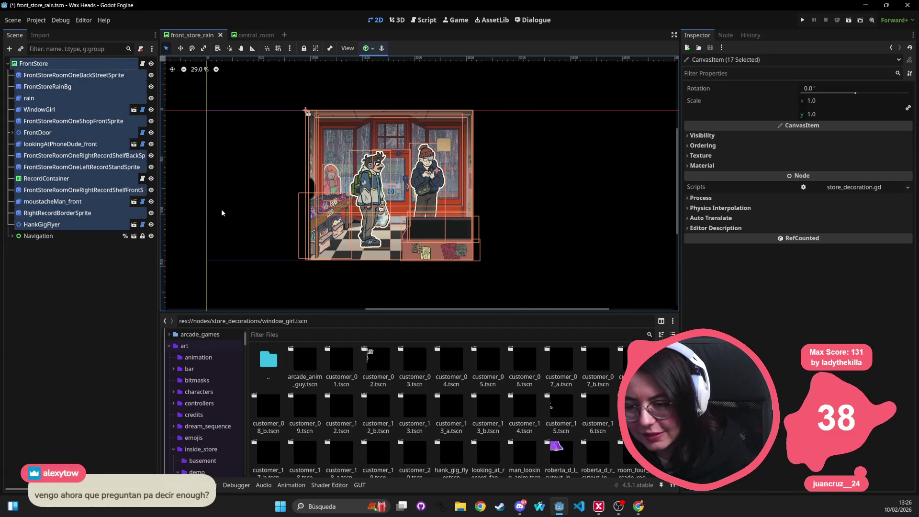
mouse_move(251, 87)
left_mouse_down()
mouse_move(297, 133)
mouse_move(549, 302)
mouse_move(379, 213)
mouse_move(204, 84)
left_mouse_up()
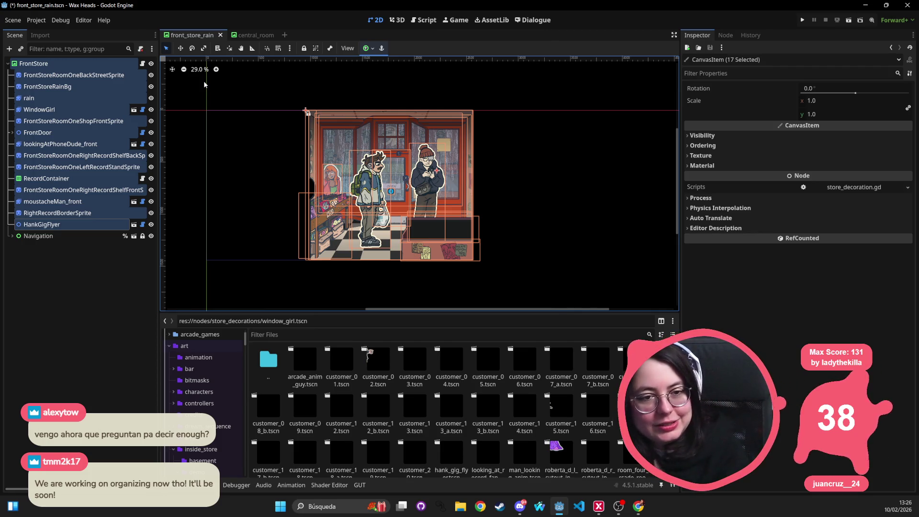
mouse_move(531, 96)
left_mouse_down()
mouse_move(293, 265)
mouse_move(231, 295)
mouse_move(549, 123)
left_mouse_up()
left_click_drag(536, 76, 523, 85)
mouse_move(447, 141)
left_mouse_down()
mouse_move(188, 282)
mouse_move(574, 154)
mouse_move(581, 96)
mouse_move(513, 89)
left_mouse_up()
left_click_drag(179, 294, 580, 76)
mouse_move(178, 280)
left_mouse_down()
mouse_move(488, 184)
mouse_move(618, 89)
left_mouse_up()
left_click_drag(557, 88, 188, 289)
mouse_move(187, 279)
left_mouse_down()
mouse_move(257, 228)
mouse_move(524, 100)
mouse_move(188, 284)
left_mouse_up()
left_click_drag(188, 280, 515, 86)
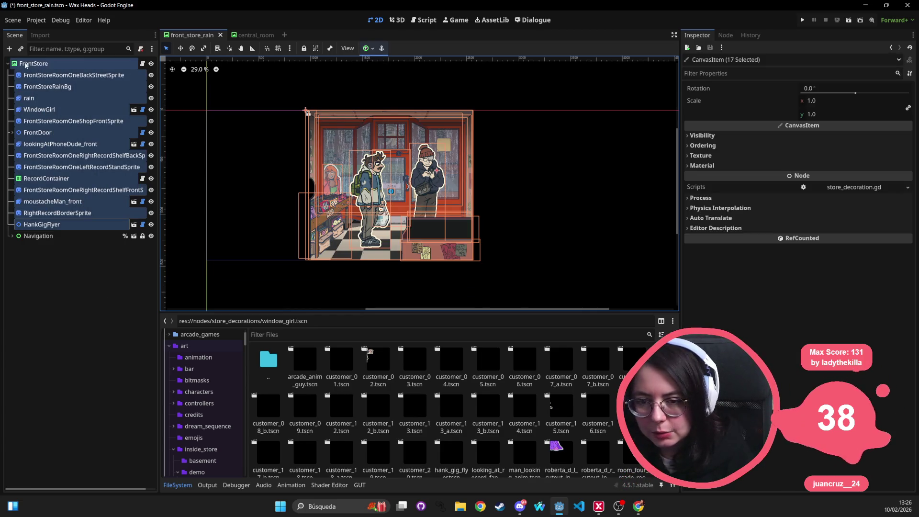
left_click(26, 65)
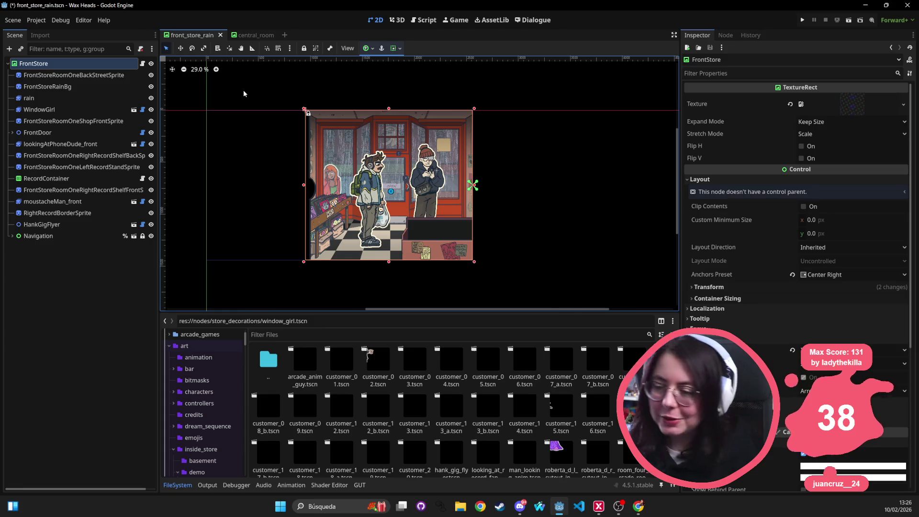
scroll(431, 124, "left", 2)
mouse_move(569, 84)
left_mouse_down()
mouse_move(220, 294)
mouse_move(643, 66)
left_mouse_up()
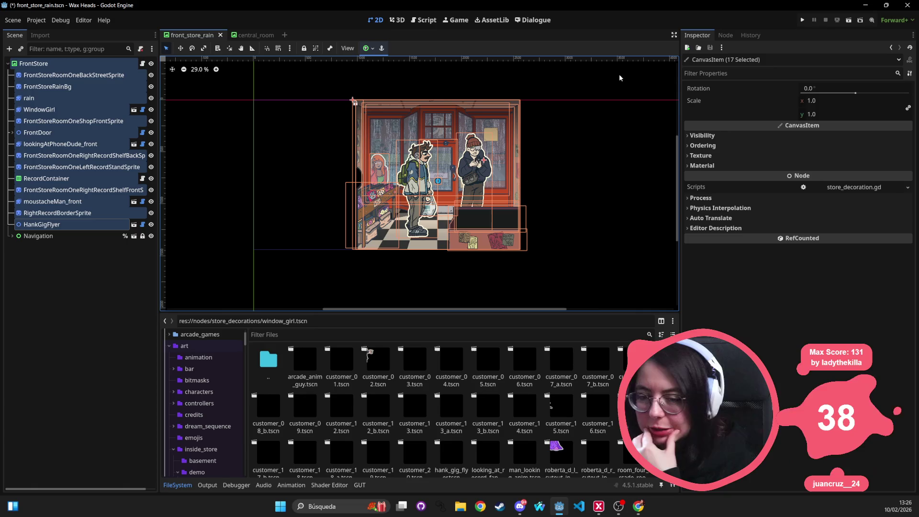
left_click(65, 64)
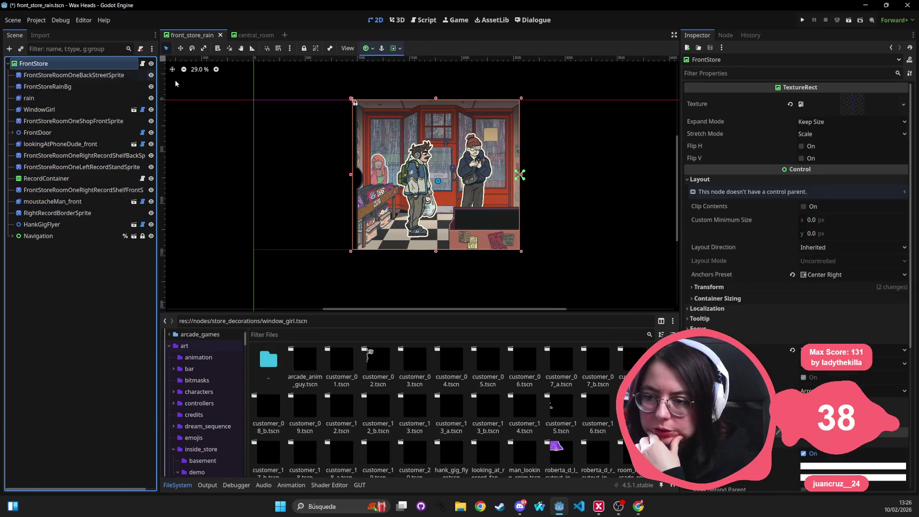
left_click_drag(579, 127, 531, 131)
mouse_move(535, 85)
left_mouse_down()
mouse_move(289, 261)
mouse_move(181, 302)
mouse_move(506, 98)
left_mouse_up()
left_click(506, 98)
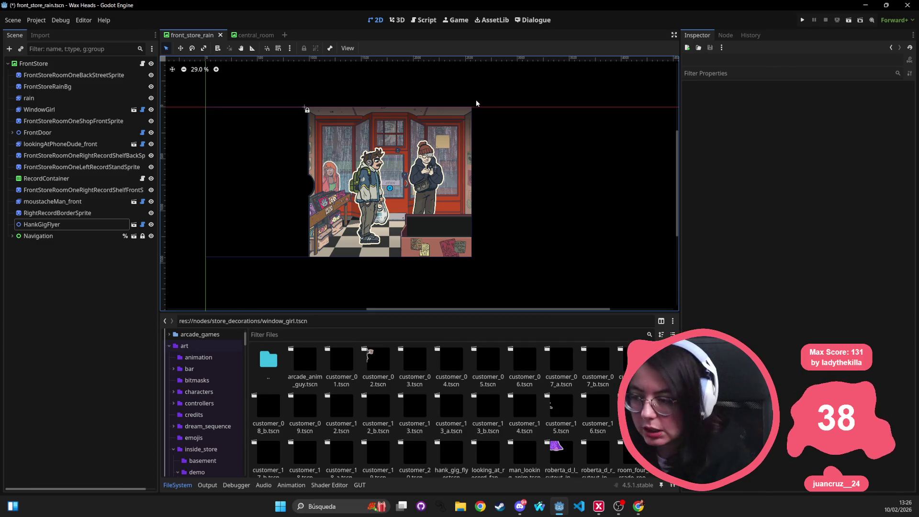
Collapse the art, nodes and res:// folders in the FileSystem dock
left_click(169, 345)
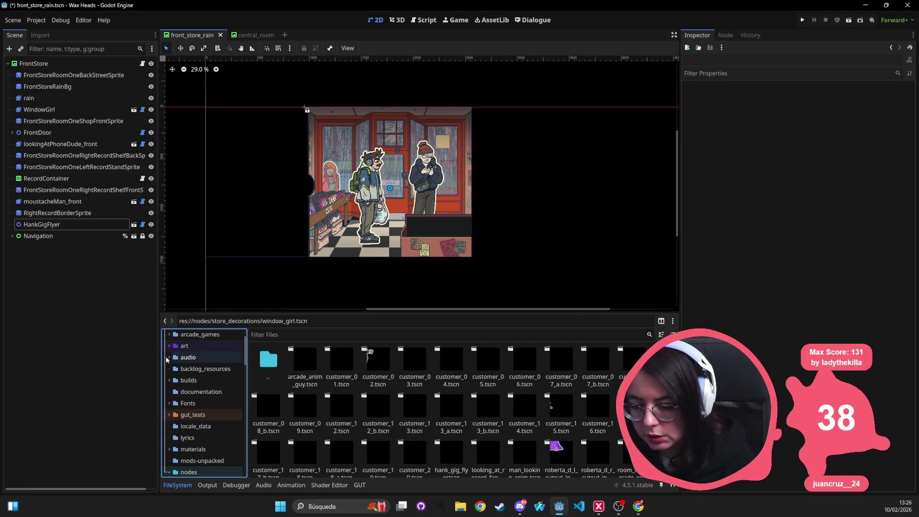
scroll(168, 381, "down", 4)
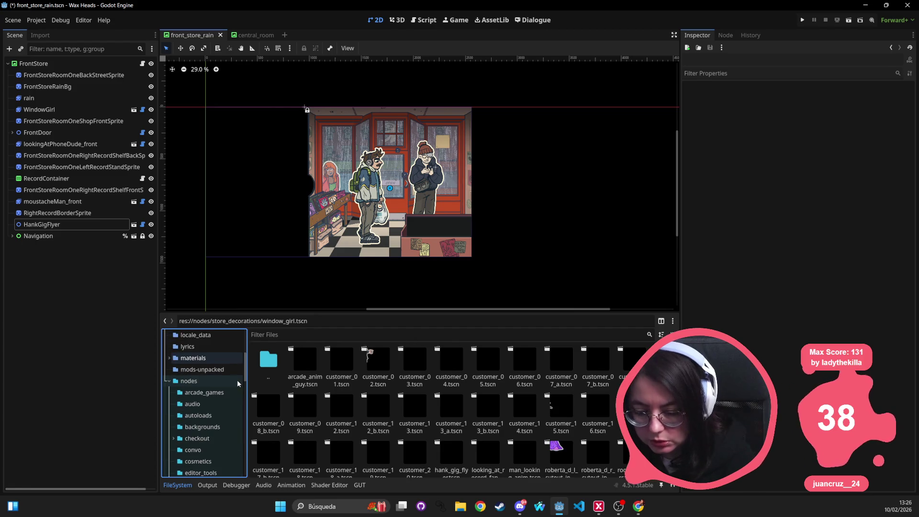
left_click(168, 381)
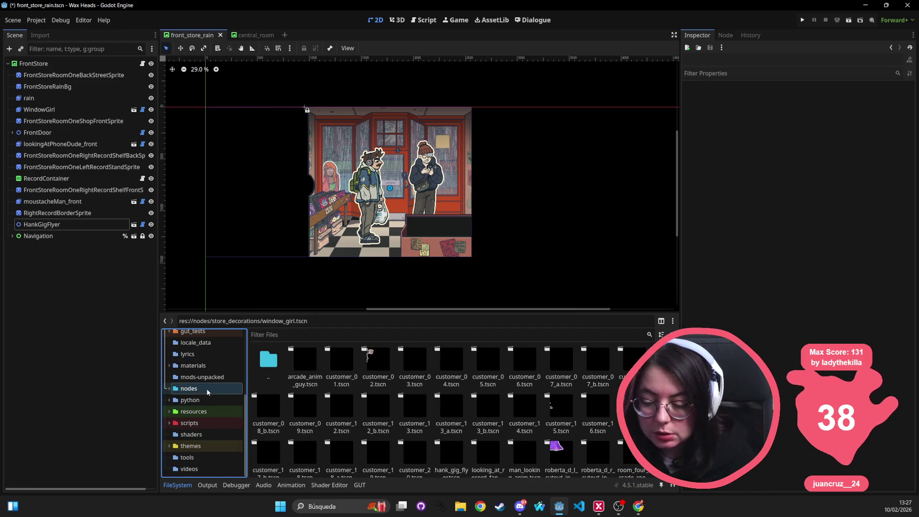
scroll(200, 390, "up", 5)
left_click(163, 350)
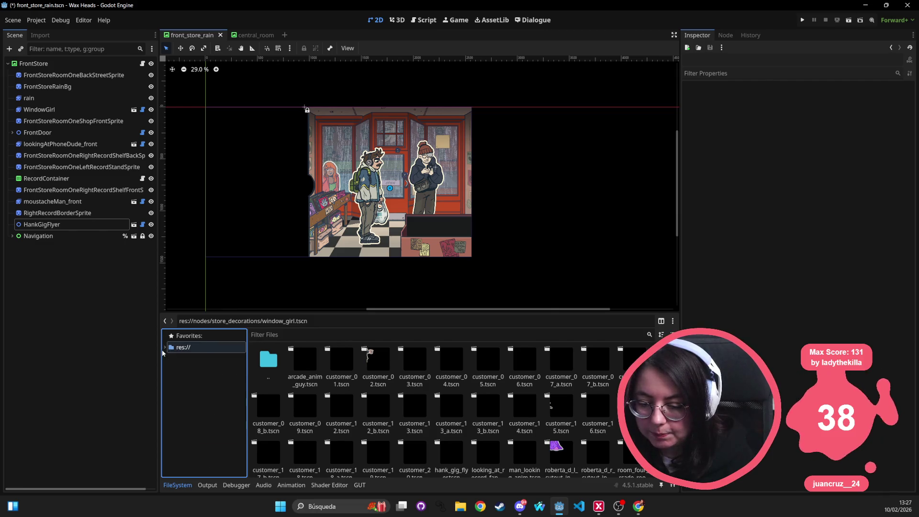
scroll(317, 232, "left", 5)
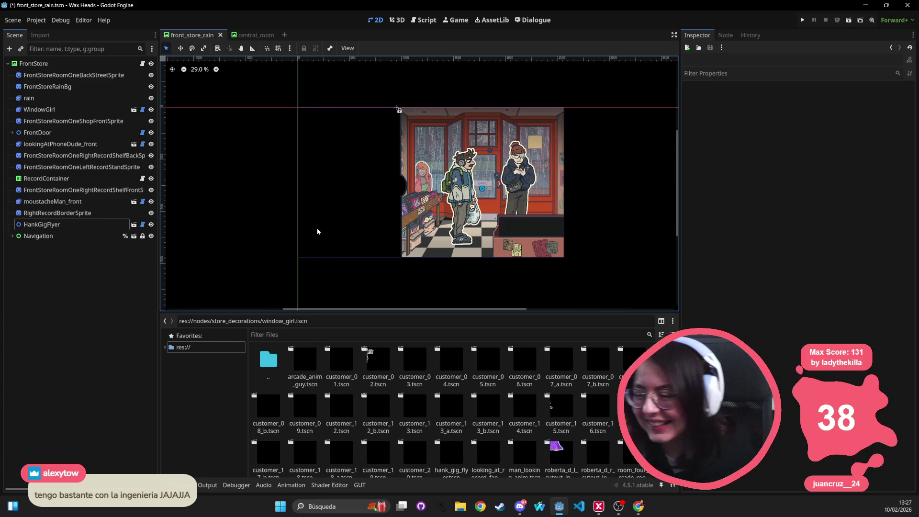
scroll(317, 232, "down", 2)
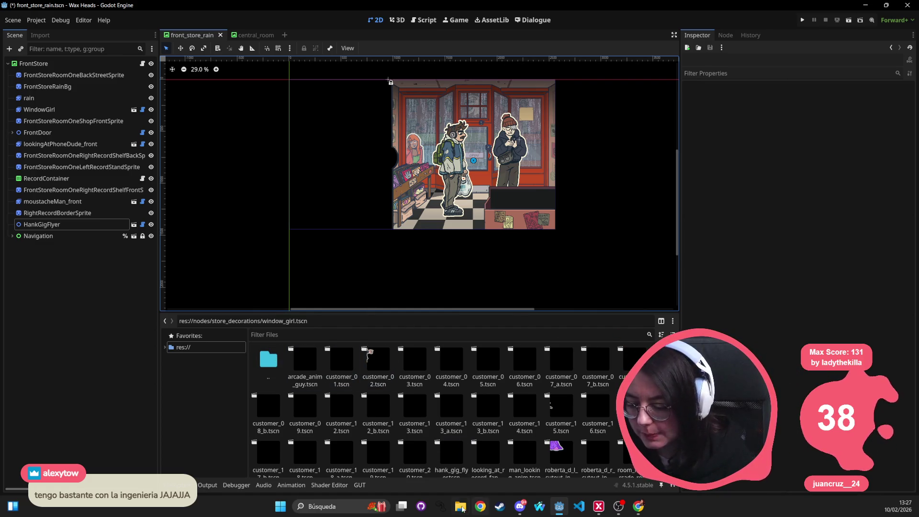
Pan the store scene into view, toggle the FrontStore node tree, and close the central_room scene
left_click(636, 507)
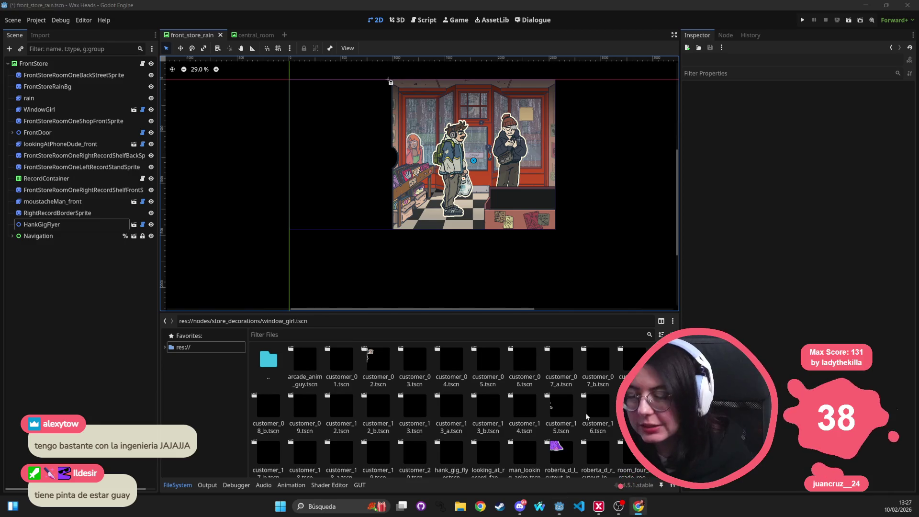
mouse_move(372, 98)
left_mouse_down()
mouse_move(431, 117)
mouse_move(371, 131)
mouse_move(303, 117)
mouse_move(289, 136)
left_mouse_up()
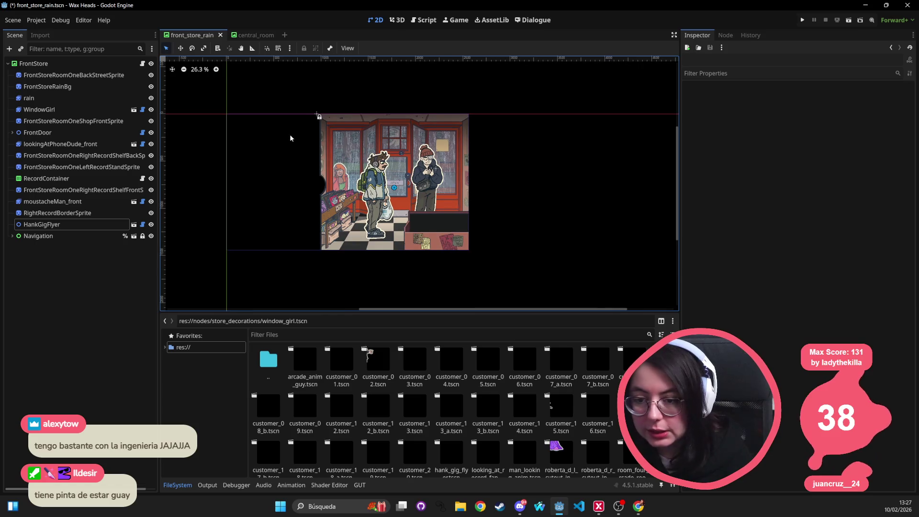
scroll(266, 127, "down", 1)
left_click(7, 63)
left_click(8, 64)
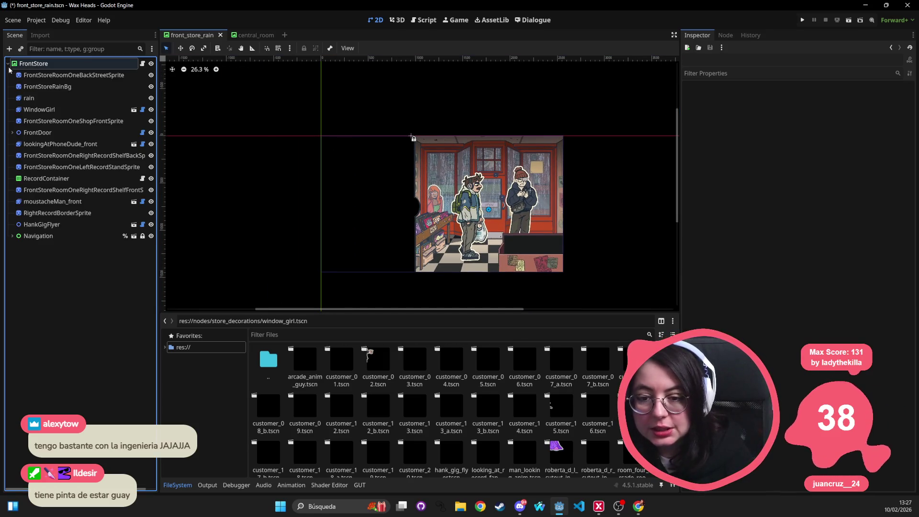
left_click(8, 63)
left_click(9, 63)
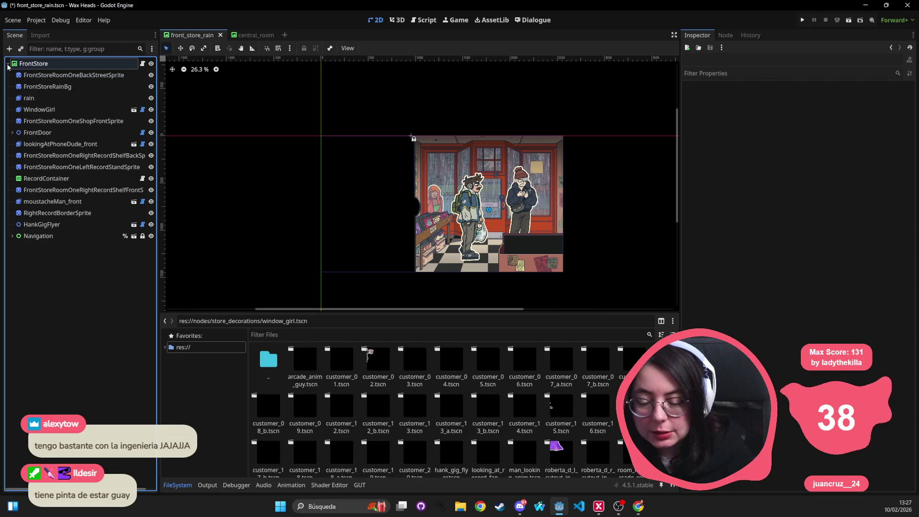
left_click(248, 37)
middle_click(248, 37)
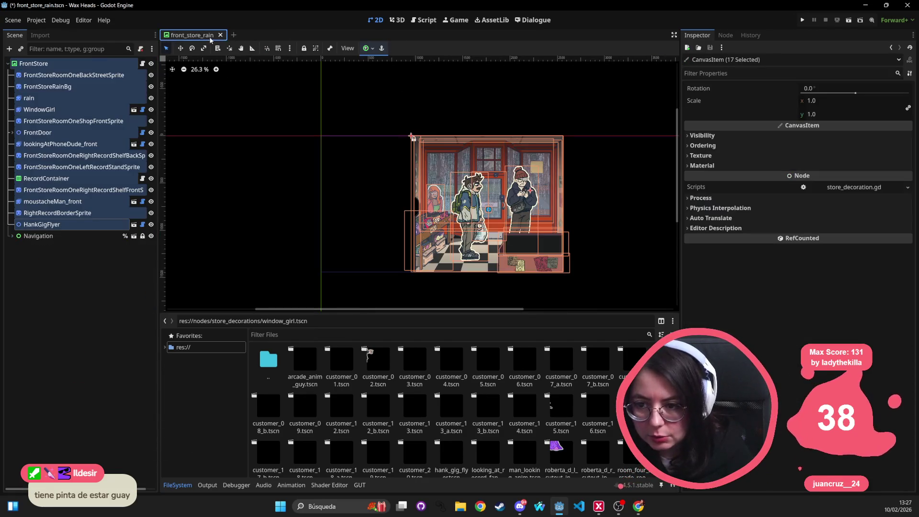
Select the FrontStore root node and try box-selecting the store sprites on the canvas
left_click(46, 234)
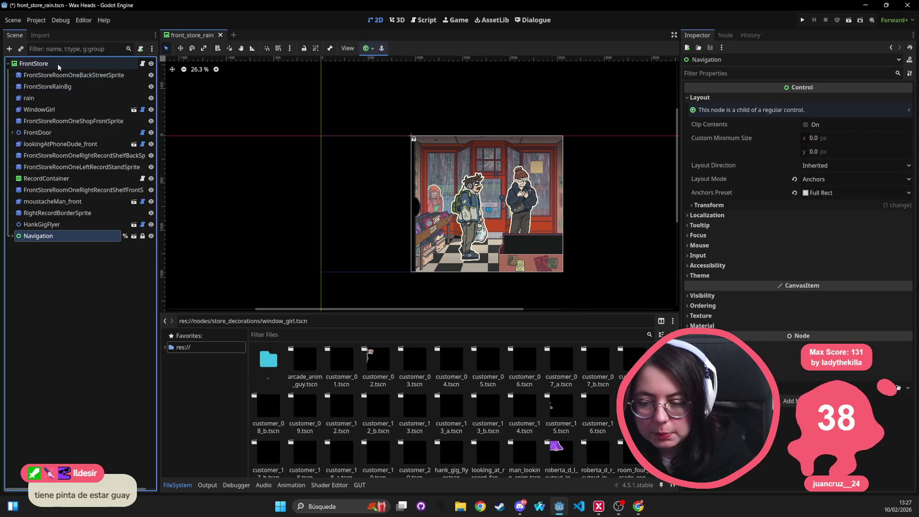
left_click(33, 64)
scroll(385, 145, "right", 2)
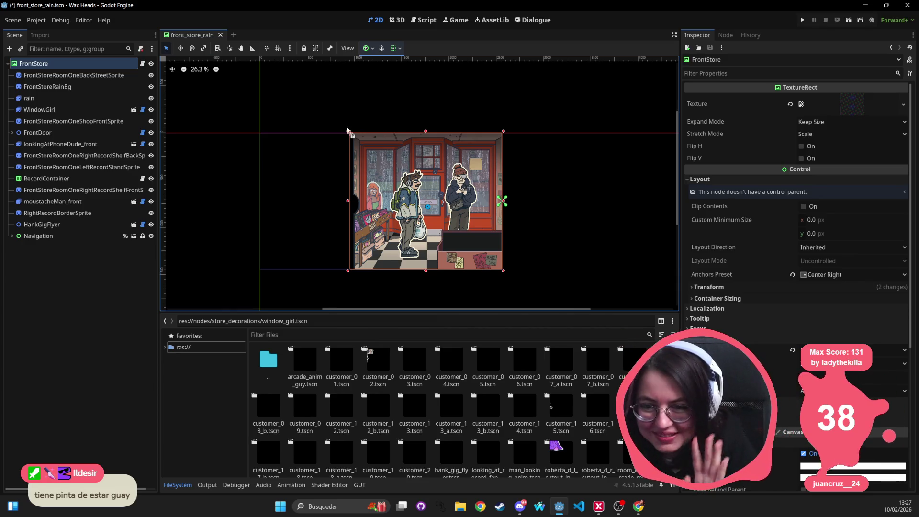
left_click_drag(537, 103, 306, 267)
mouse_move(595, 158)
left_mouse_down()
mouse_move(238, 287)
mouse_move(201, 208)
left_mouse_up()
left_click(349, 133)
left_click(70, 75)
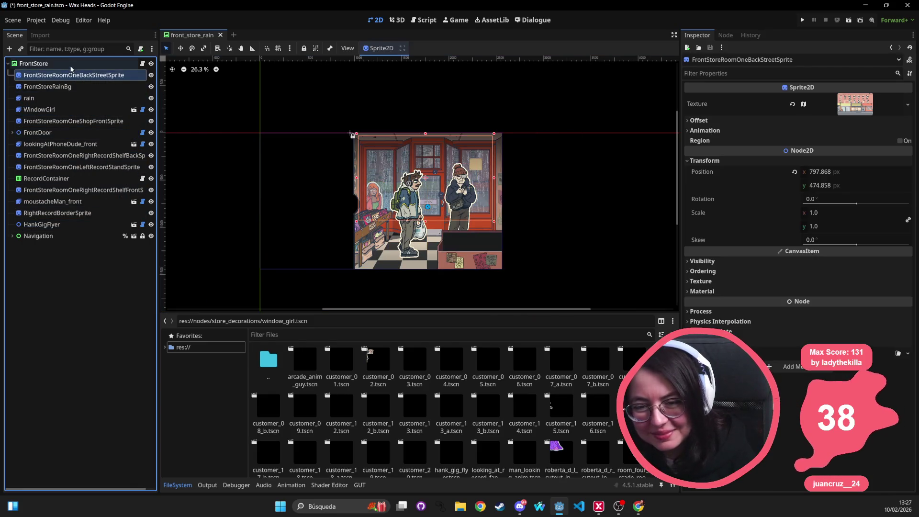
left_click(71, 66)
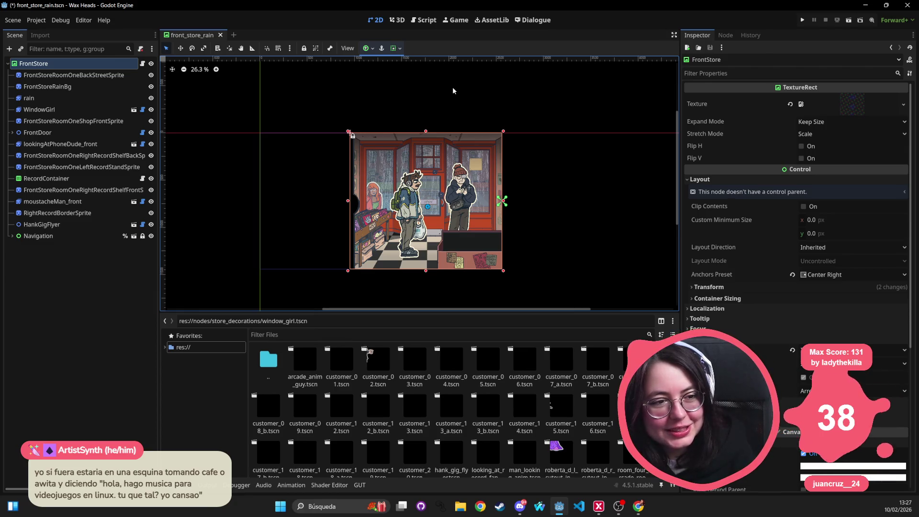
Box-select all 17 store nodes and list the project's root folders in FileSystem
mouse_move(578, 118)
left_mouse_down()
mouse_move(191, 311)
mouse_move(227, 278)
left_mouse_up()
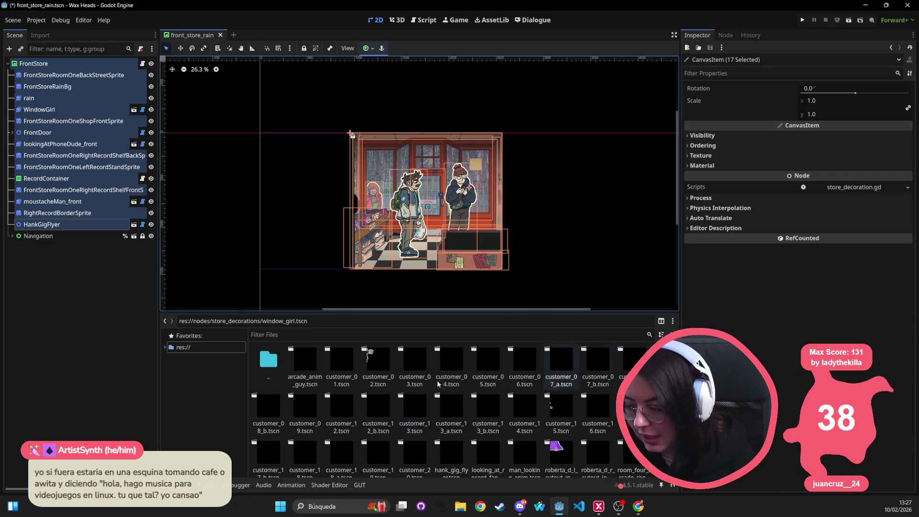
left_click(213, 346)
mouse_move(556, 107)
left_mouse_down()
mouse_move(252, 311)
mouse_move(246, 290)
left_mouse_up()
left_click_drag(246, 290, 540, 119)
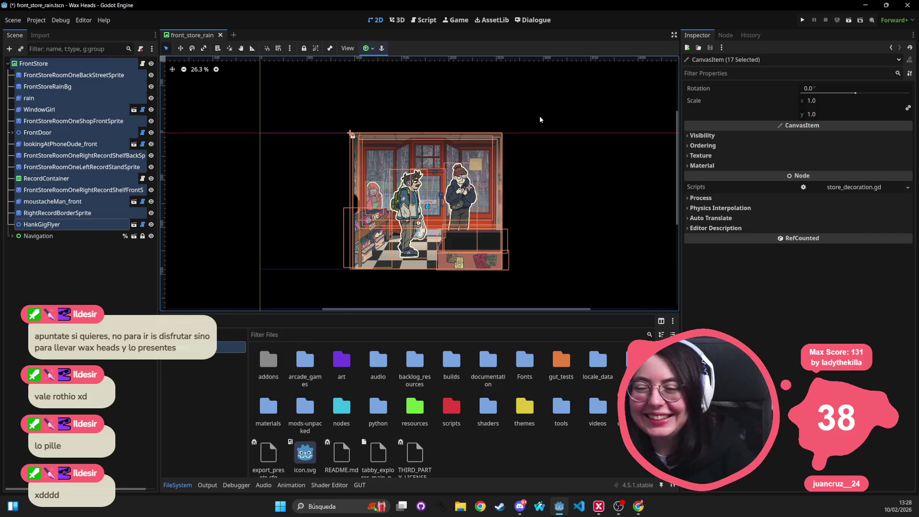
Box-select the store nodes on the front_store_rain canvas again
mouse_move(549, 124)
left_mouse_down()
mouse_move(221, 289)
mouse_move(558, 119)
mouse_move(205, 294)
mouse_move(560, 101)
left_mouse_up()
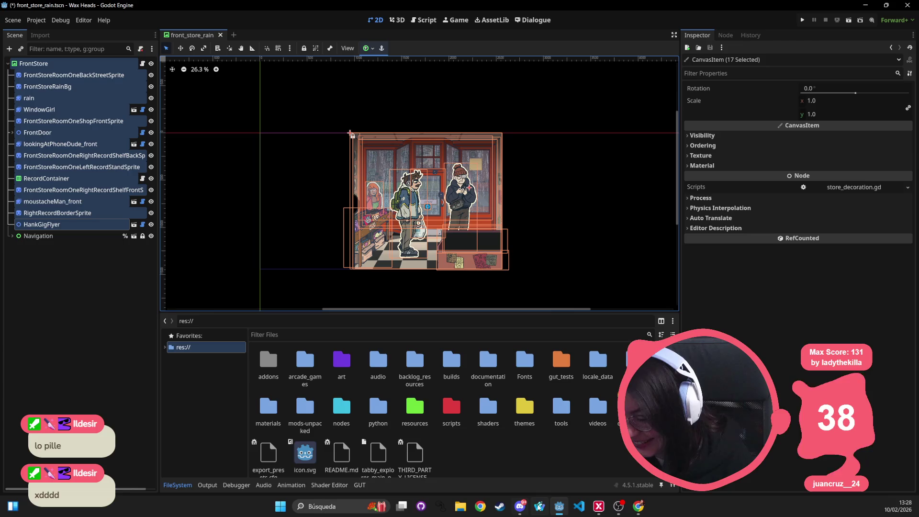
left_click(520, 506)
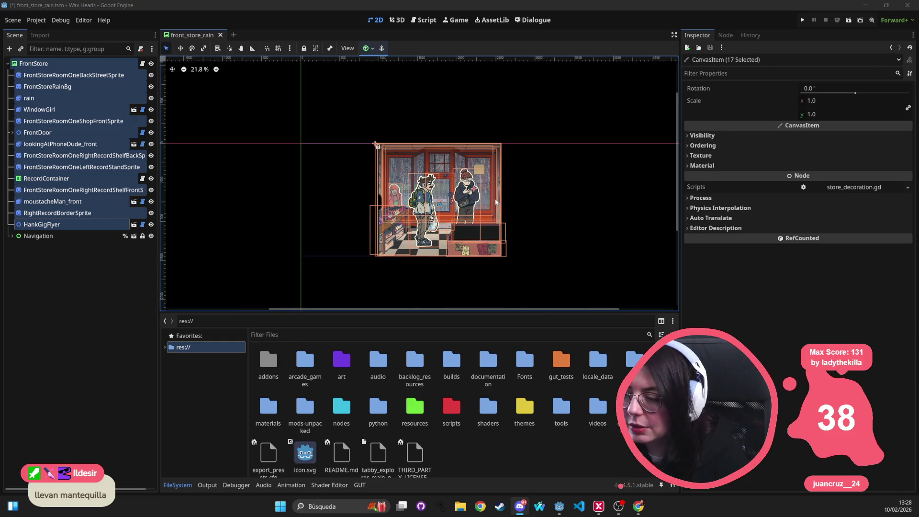
mouse_move(525, 98)
left_mouse_down()
mouse_move(330, 309)
mouse_move(184, 304)
mouse_move(174, 295)
mouse_move(379, 201)
mouse_move(550, 105)
left_mouse_up()
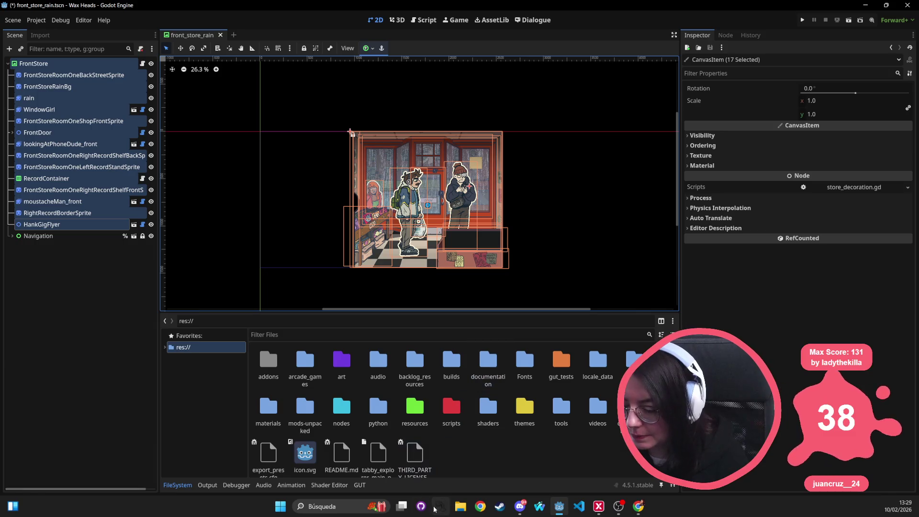
scroll(357, 150, "left", 2)
Open main_menu.tscn through the quick resource search
key("alt+shift+o")
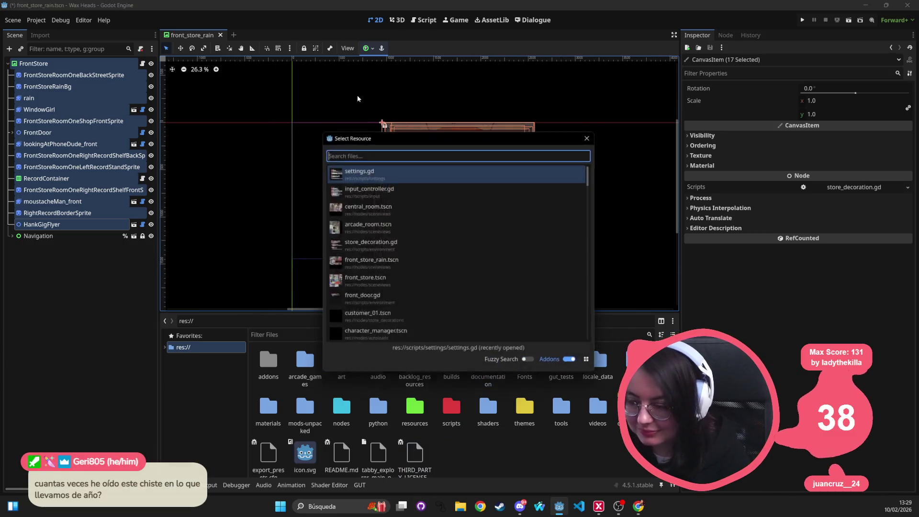
type("main_:me")
key("BackSpace")
key("BackSpace")
key("BackSpace")
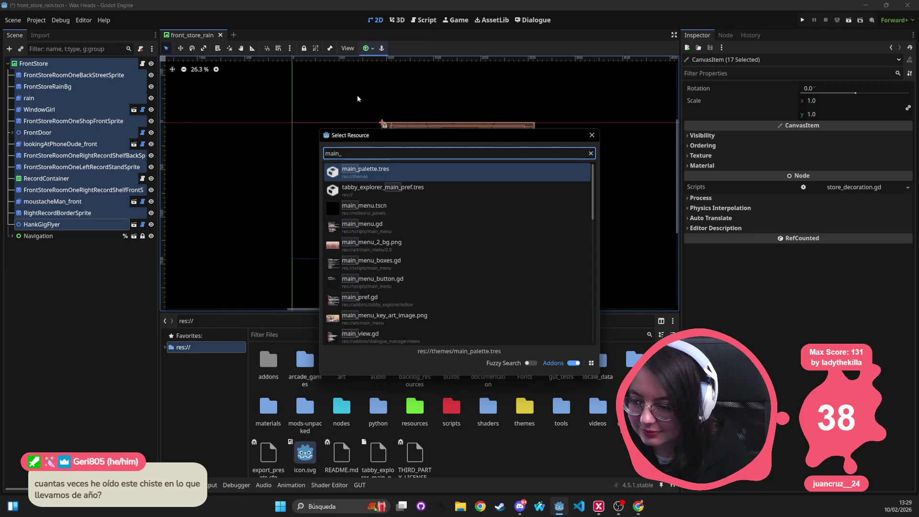
type("men")
key("Return")
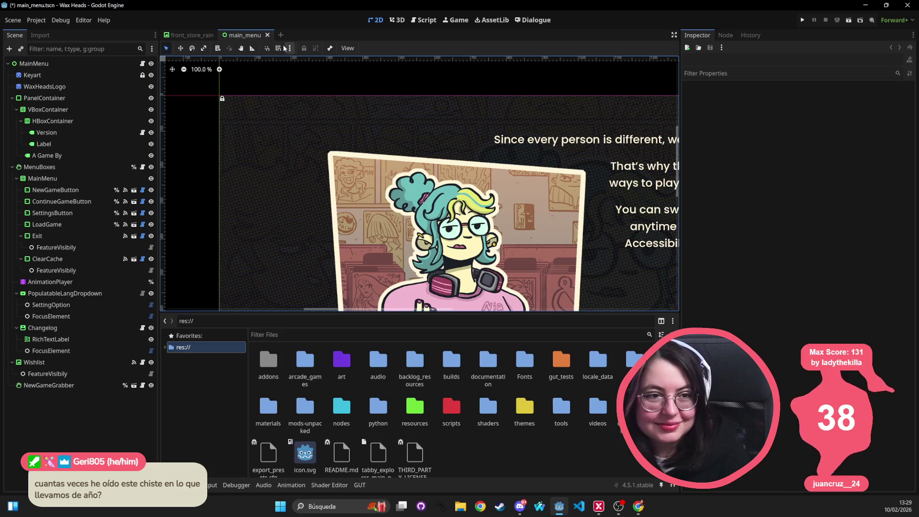
Zoom out and fold the PanelContainer and MenuBoxes branches of the MainMenu tree
scroll(571, 156, "down", 3)
scroll(571, 156, "down", 1)
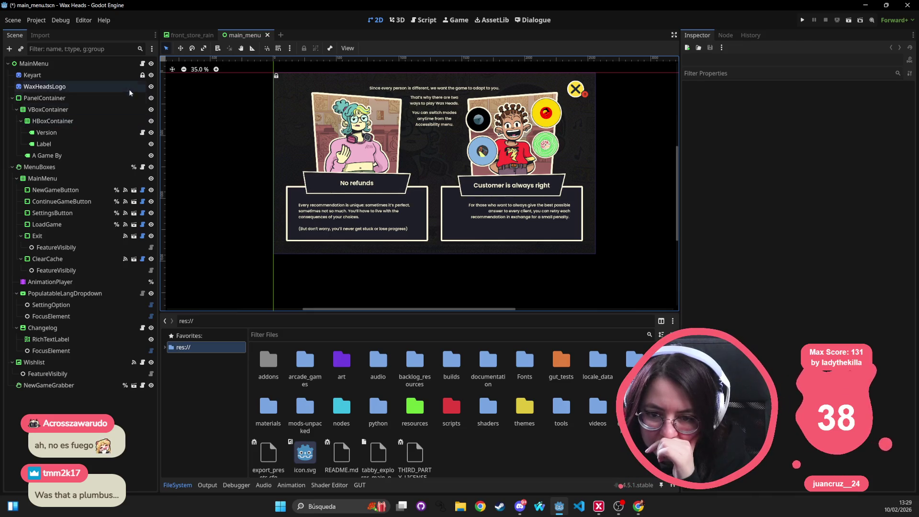
left_click(14, 98)
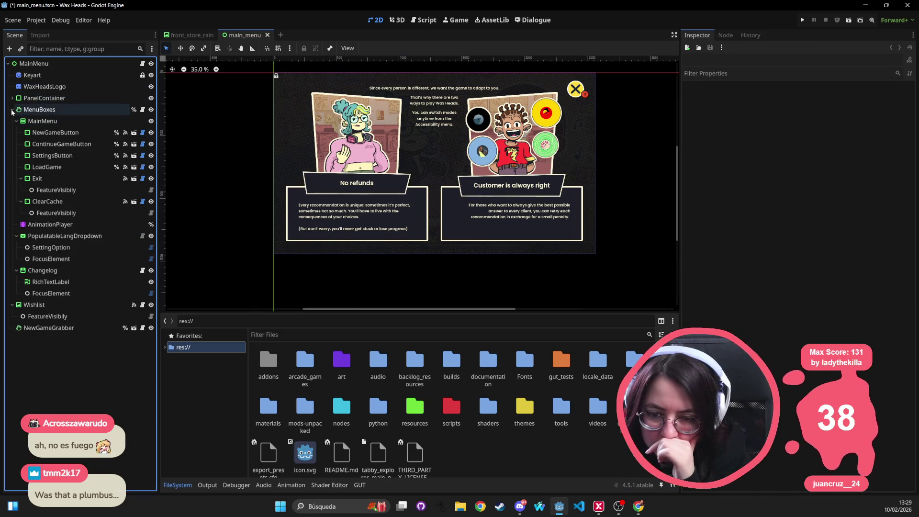
left_click(12, 109)
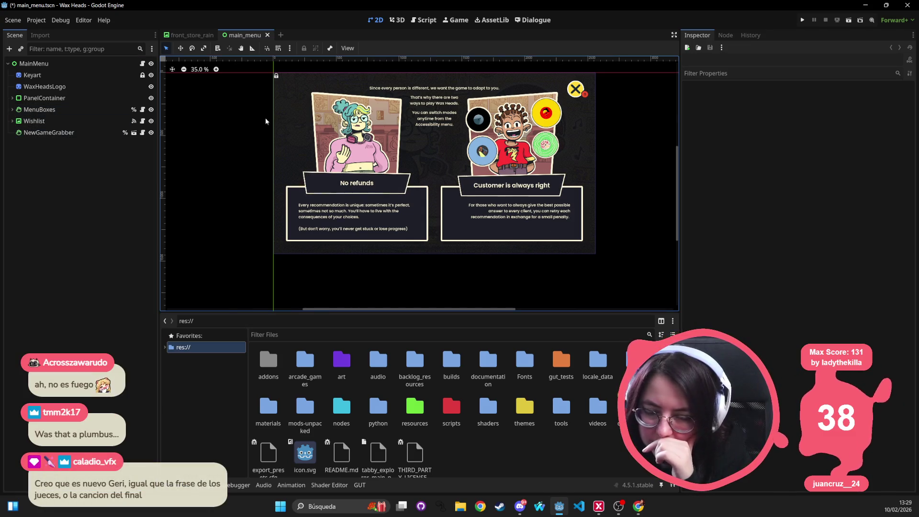
scroll(246, 103, "up", 1)
Select and frame the NewGameGrabber node to view the mode-choice panel, then switch to Chrome
left_click(300, 113)
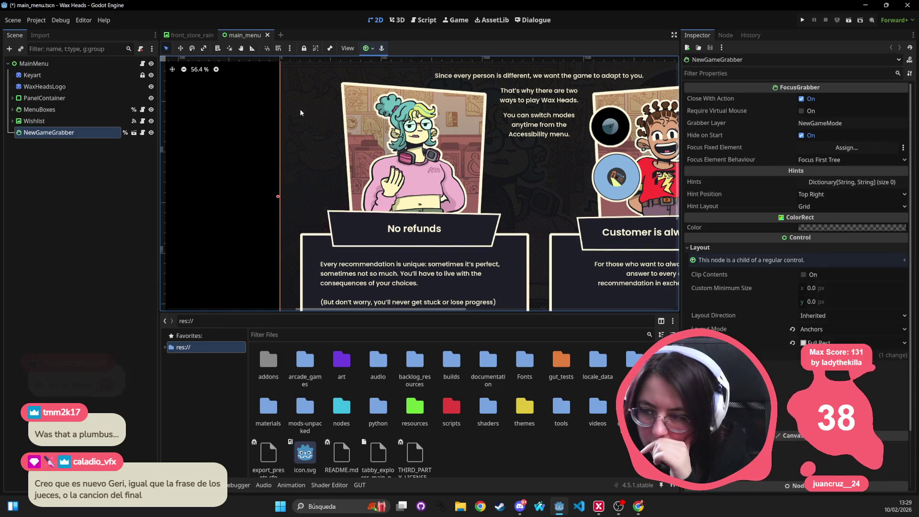
key("f")
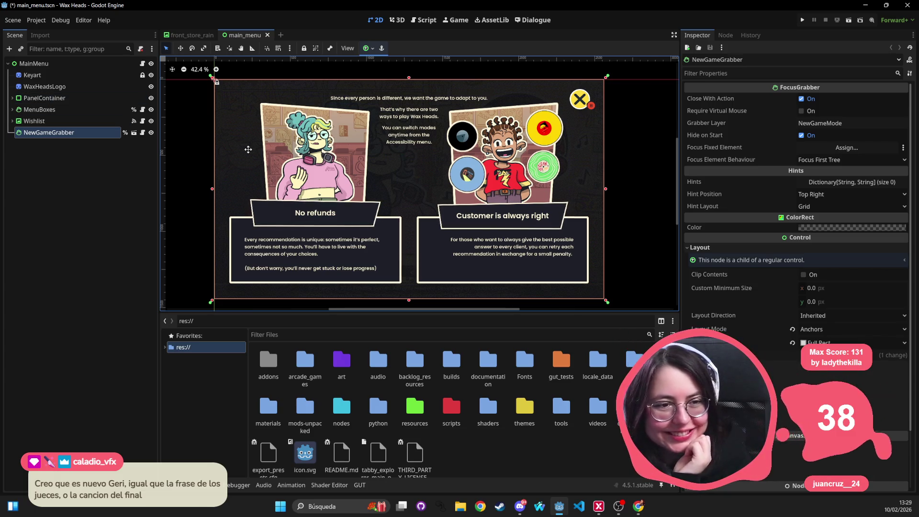
left_click_drag(248, 149, 317, 149)
scroll(229, 163, "down", 2)
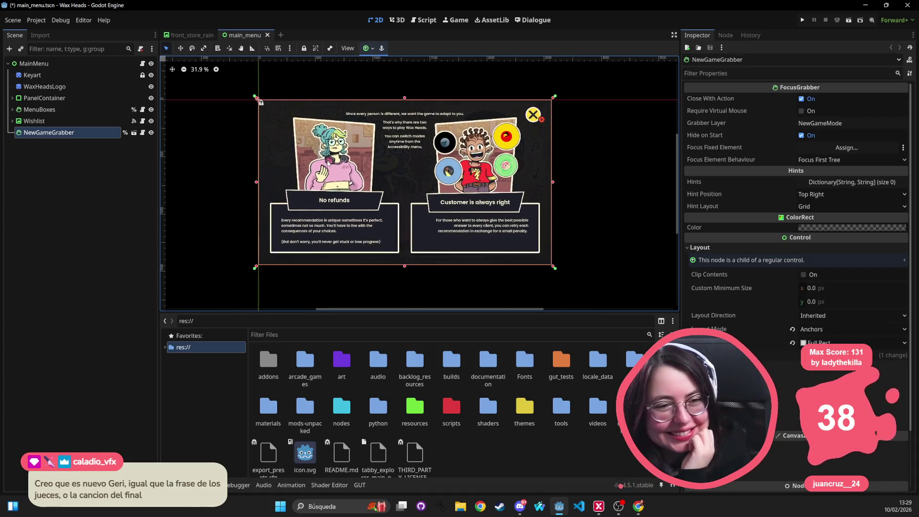
left_click(641, 510)
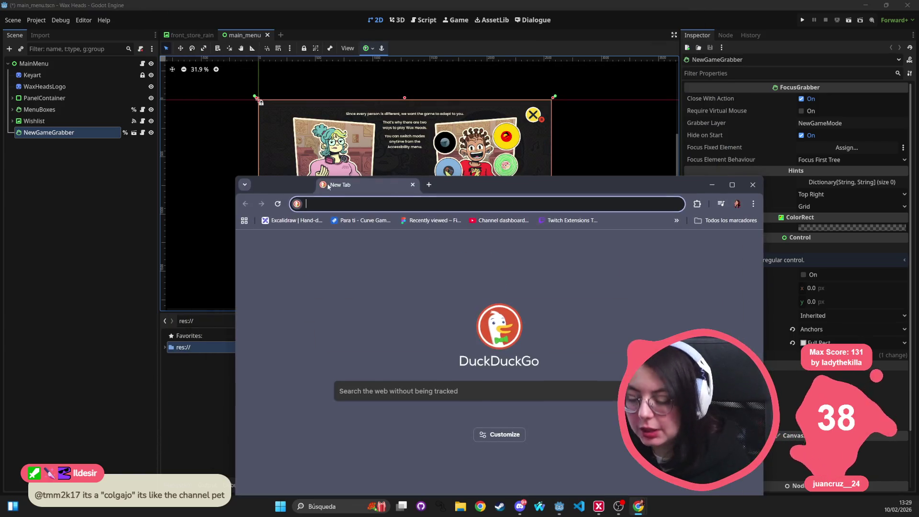
Go to rothiotome.itch.io and open the mk creature.zip game page
type("rothiotome.itch.i")
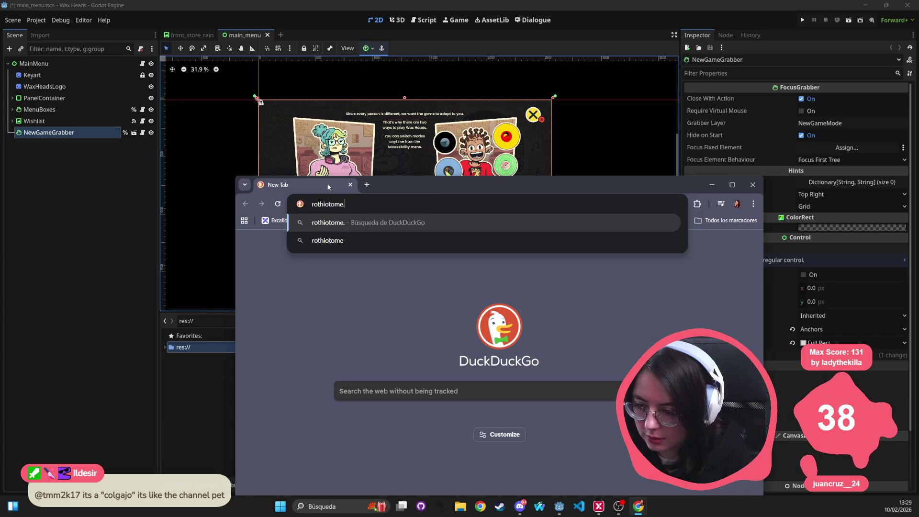
type("o")
key("Return")
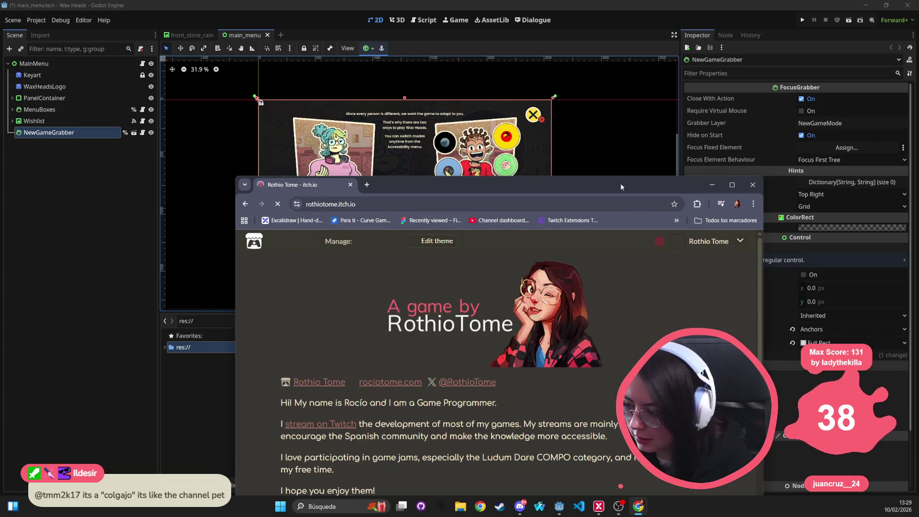
left_click(726, 190)
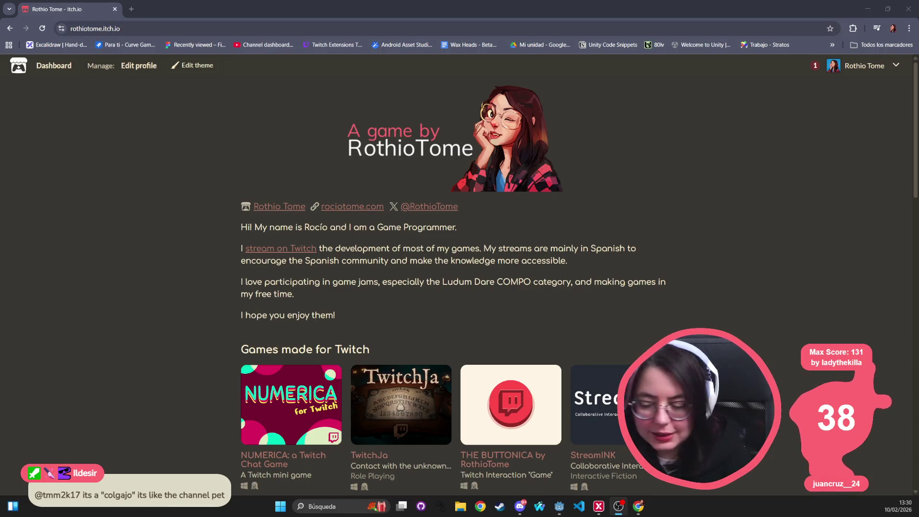
scroll(293, 287, "down", 9)
left_click(292, 304)
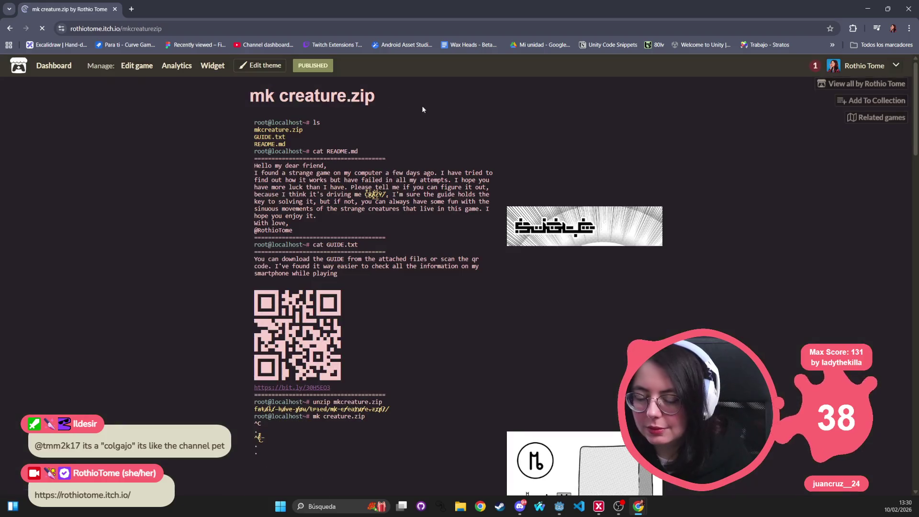
Scroll the mk creature.zip page and open its embedded trailer in a new tab
left_click(174, 28)
key("alt+Tab")
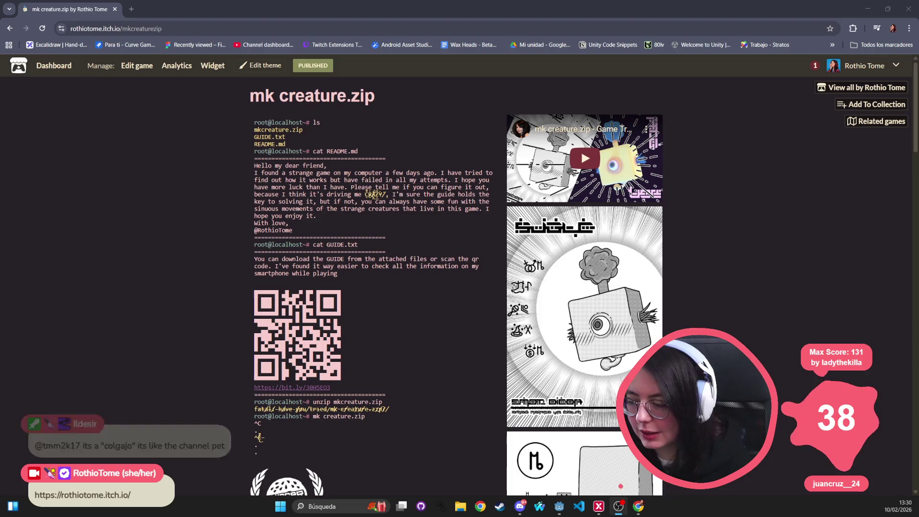
scroll(378, 267, "down", 15)
scroll(378, 266, "down", 15)
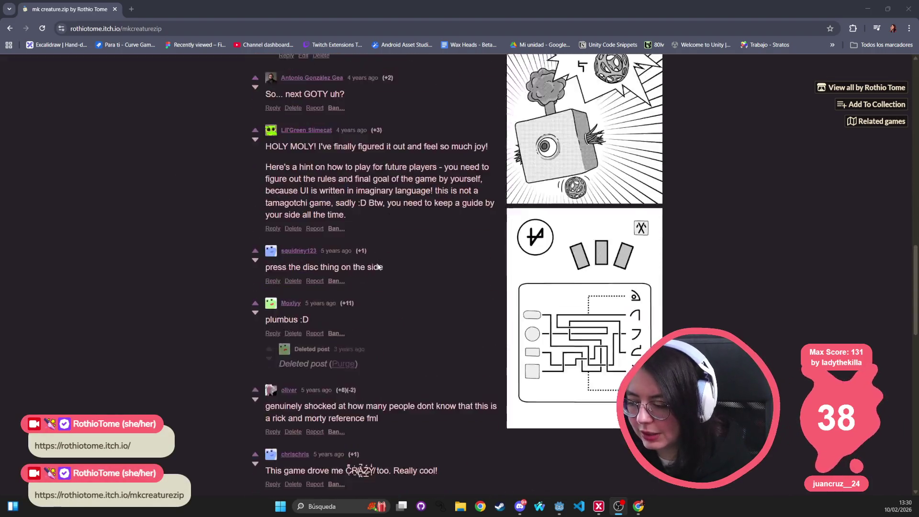
scroll(629, 322, "up", 15)
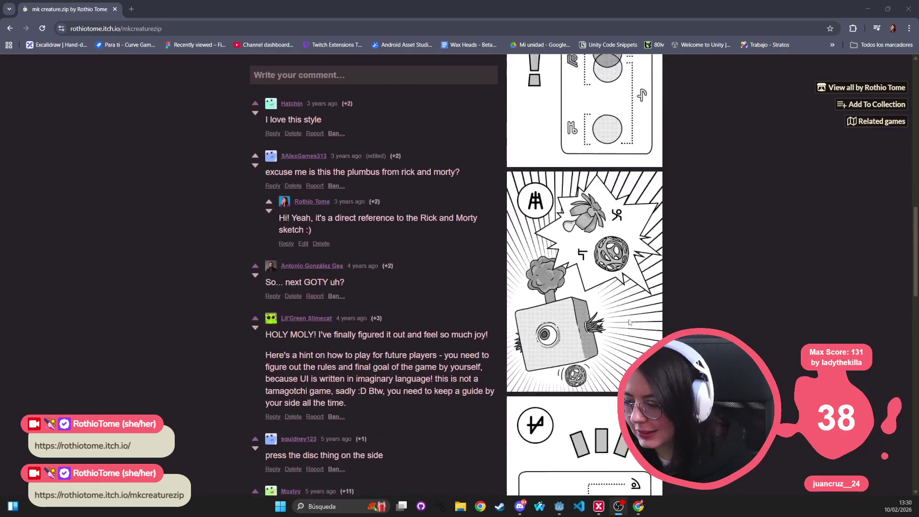
scroll(630, 320, "up", 15)
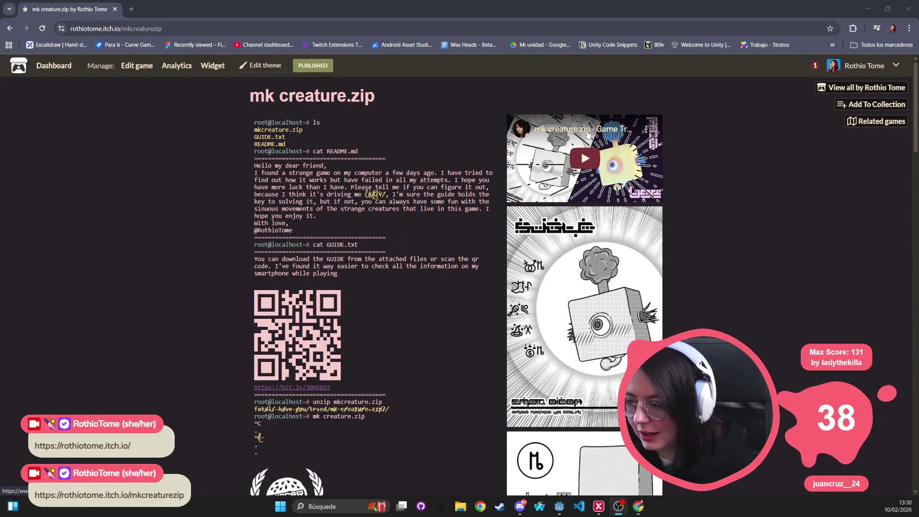
left_click(588, 134)
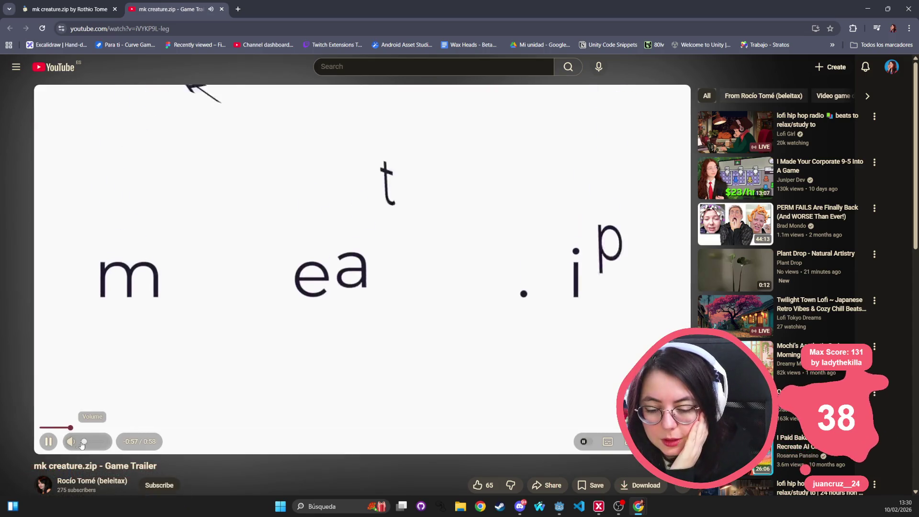
Scrub through the trailer, muting and unmuting it, and skip ahead to about 0:34
left_click_drag(81, 445, 76, 445)
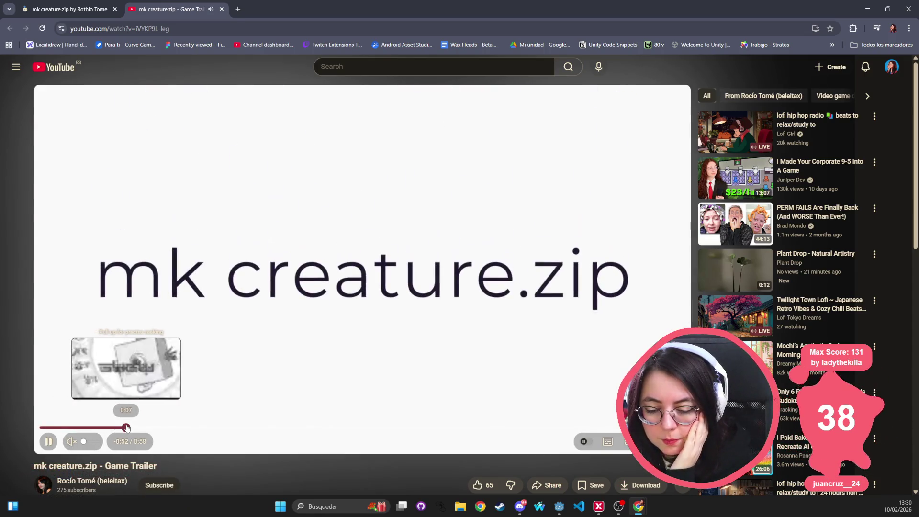
left_click(134, 427)
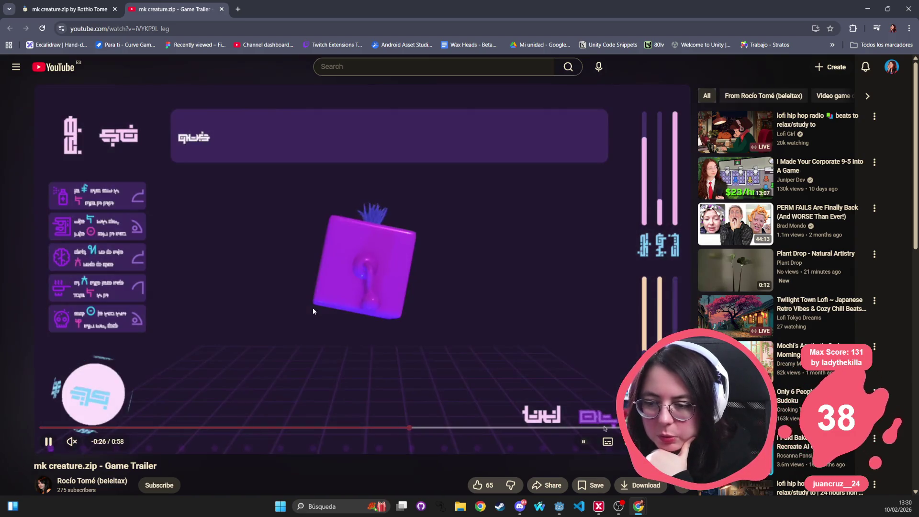
key("m")
key("3")
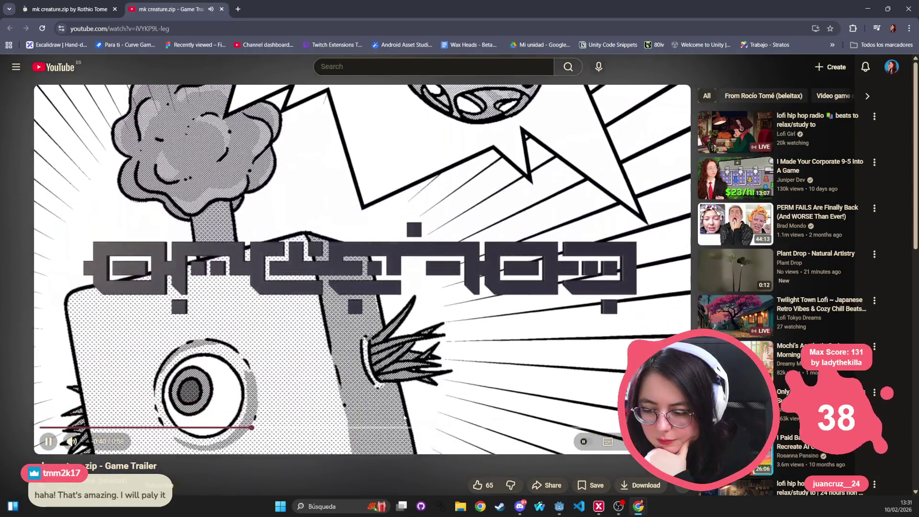
left_click_drag(262, 427, 415, 429)
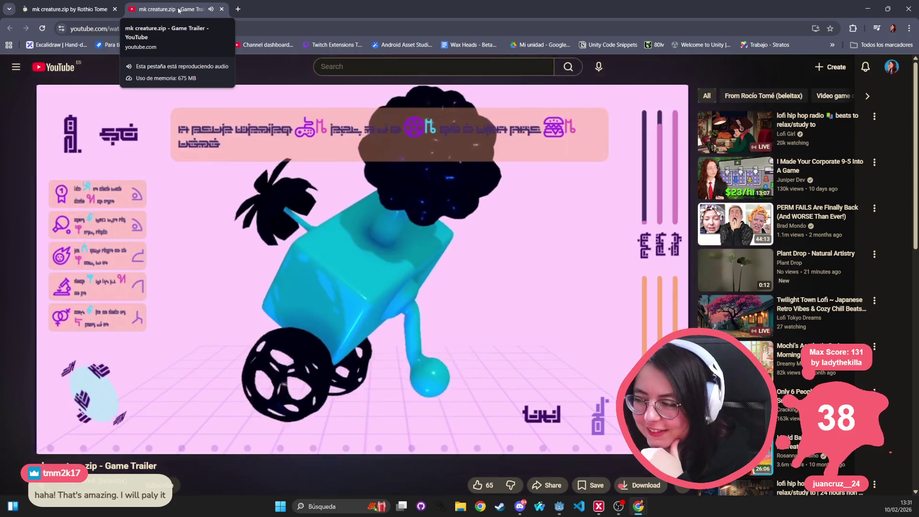
Expand the reply under the 'wtf is this' comment, then close the trailer tab
scroll(250, 170, "down", 5)
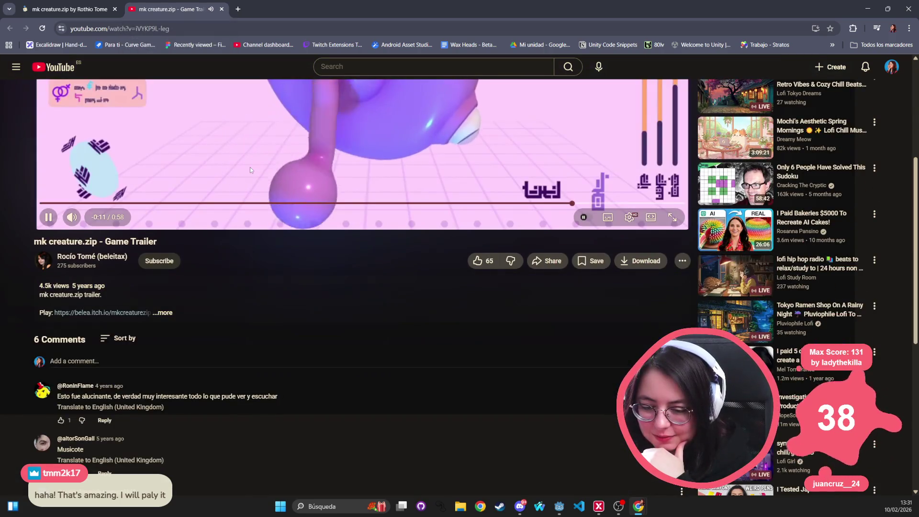
scroll(250, 172, "down", 6)
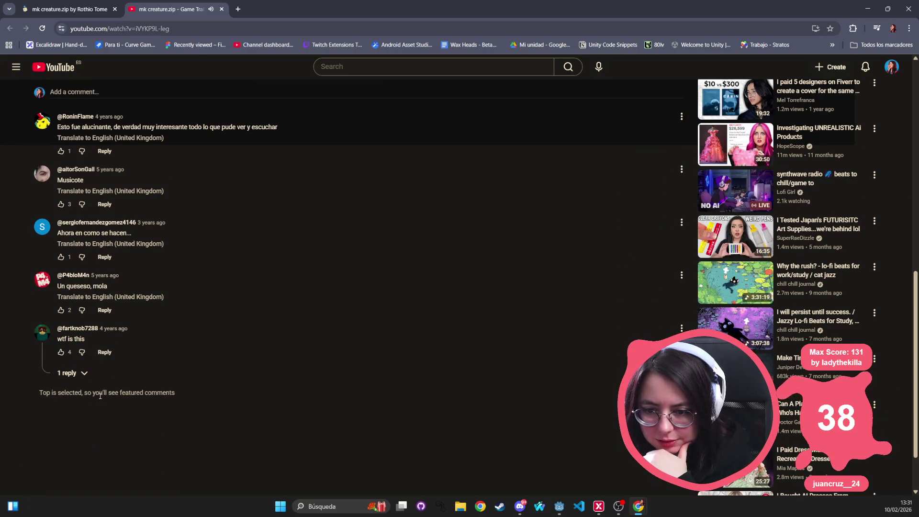
left_click(67, 373)
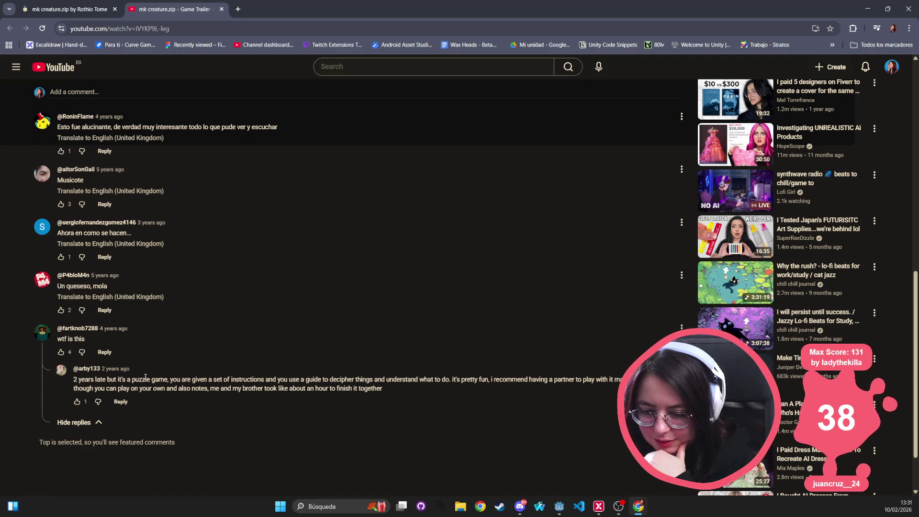
scroll(303, 356, "up", 10)
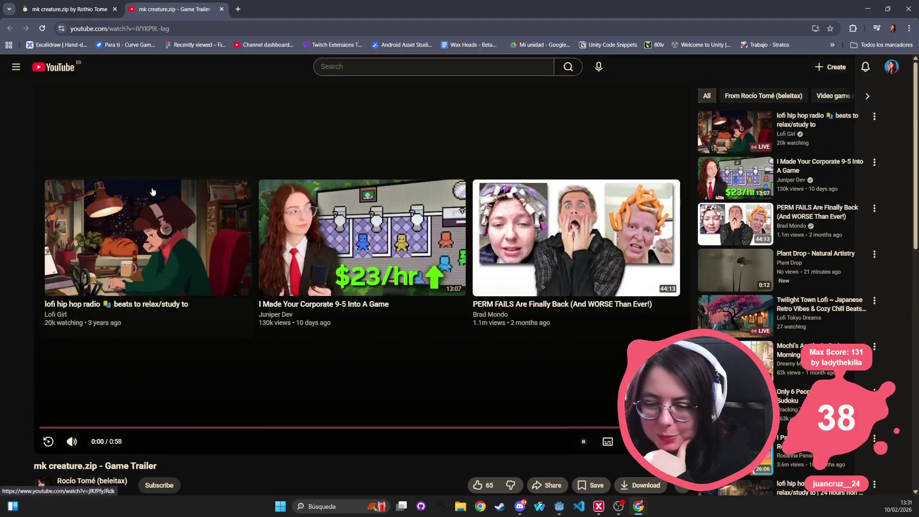
middle_click(196, 11)
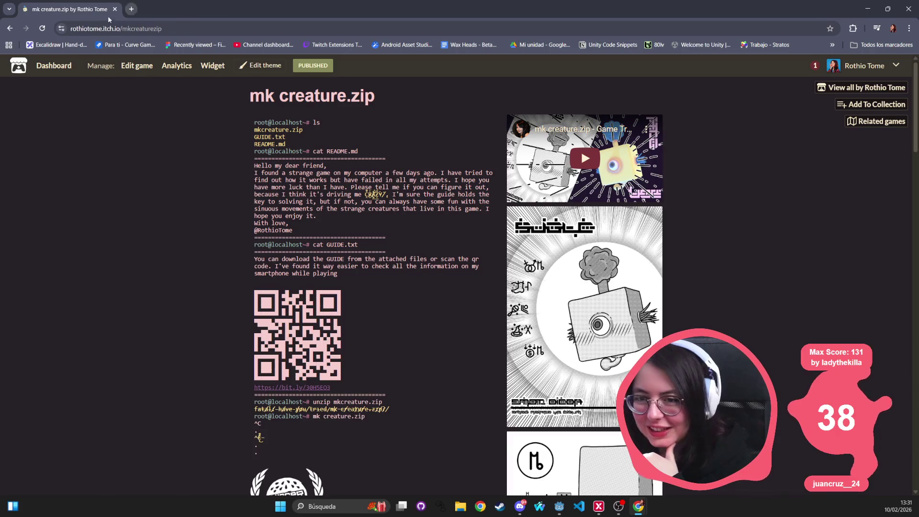
Scroll through the mk creature.zip page, then switch back to Godot's main_menu canvas
scroll(374, 188, "down", 15)
scroll(363, 186, "down", 20)
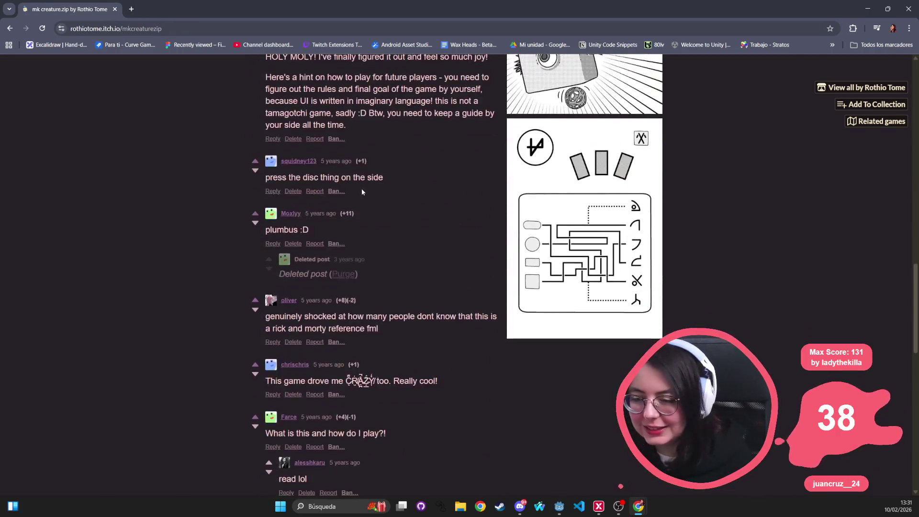
key("Home")
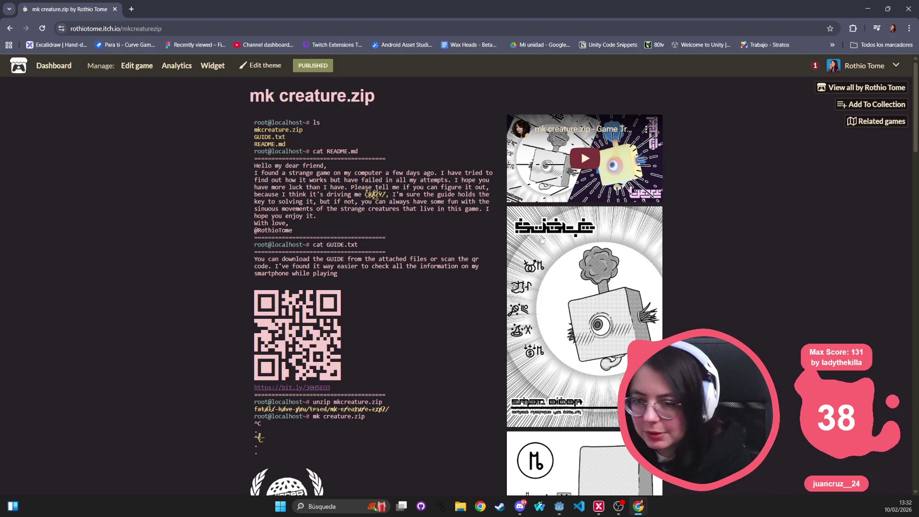
scroll(538, 278, "down", 8)
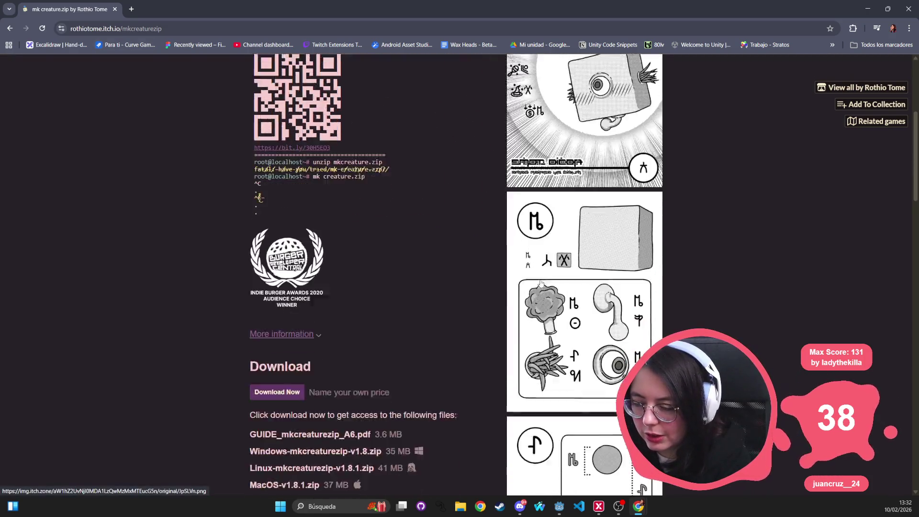
scroll(539, 277, "down", 9)
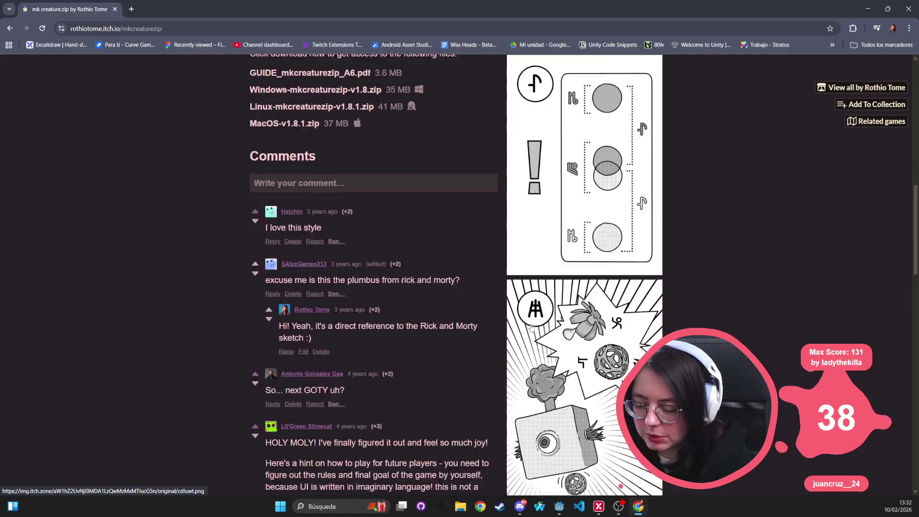
scroll(556, 348, "up", 10)
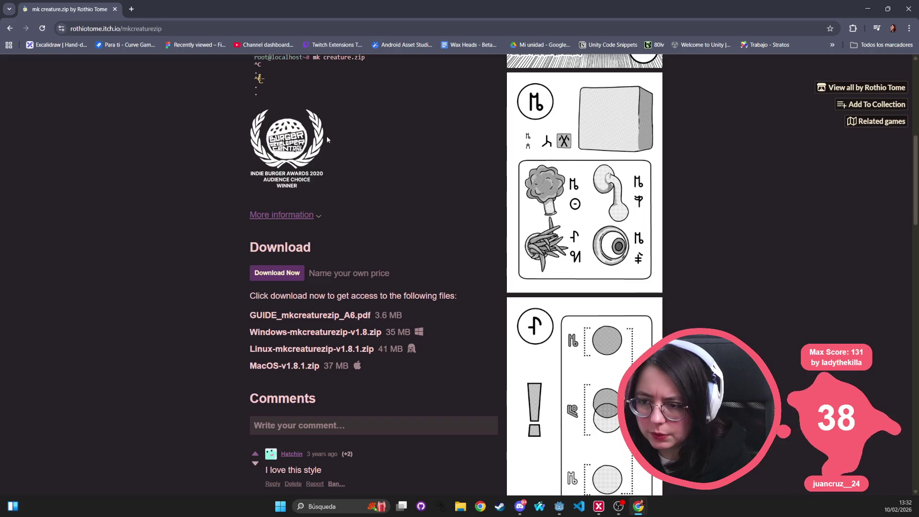
scroll(326, 139, "up", 6)
scroll(624, 301, "up", 2)
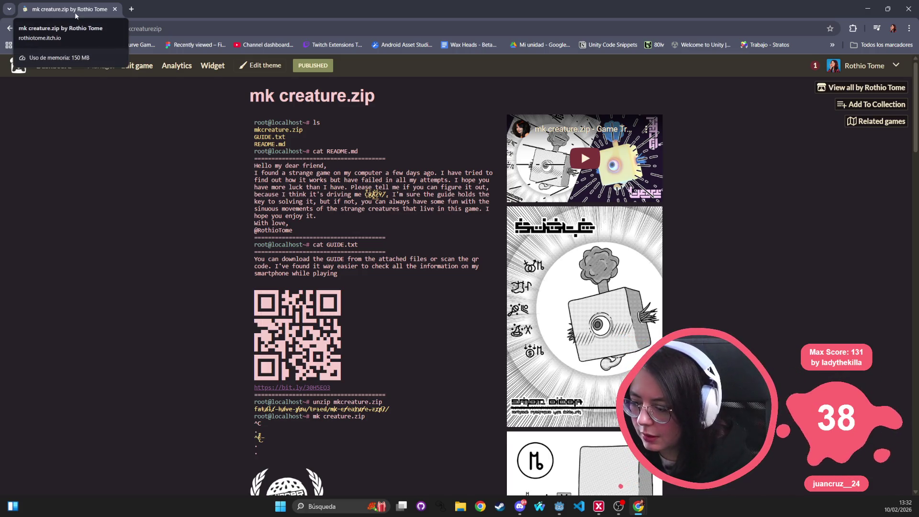
key("alt+Tab")
left_click_drag(544, 240, 561, 255)
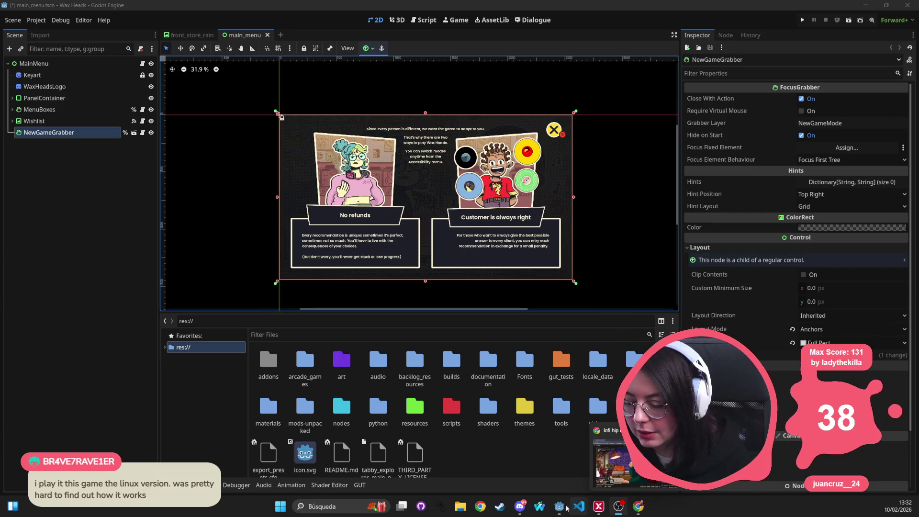
Open a new Chrome window showing the 'Post-Mortem directo en Twitch' YouTube video
mouse_move(523, 505)
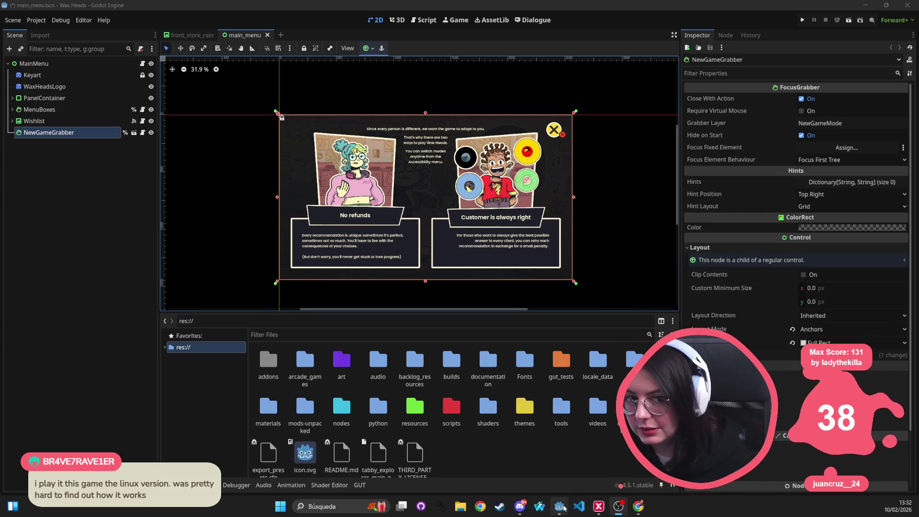
left_click(480, 506)
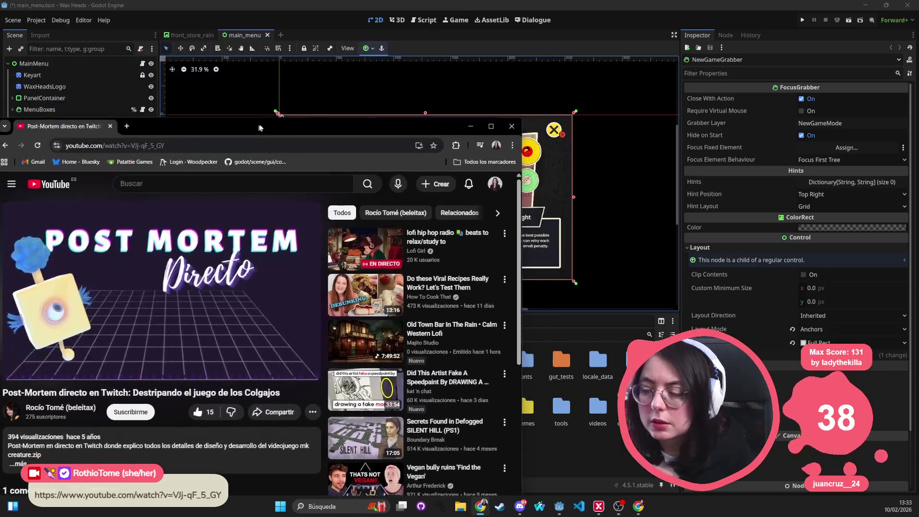
Maximize the YouTube window and play the Post-Mortem video, jumping ahead to about 5:48
left_click_drag(258, 125, 369, 109)
double_click(369, 109)
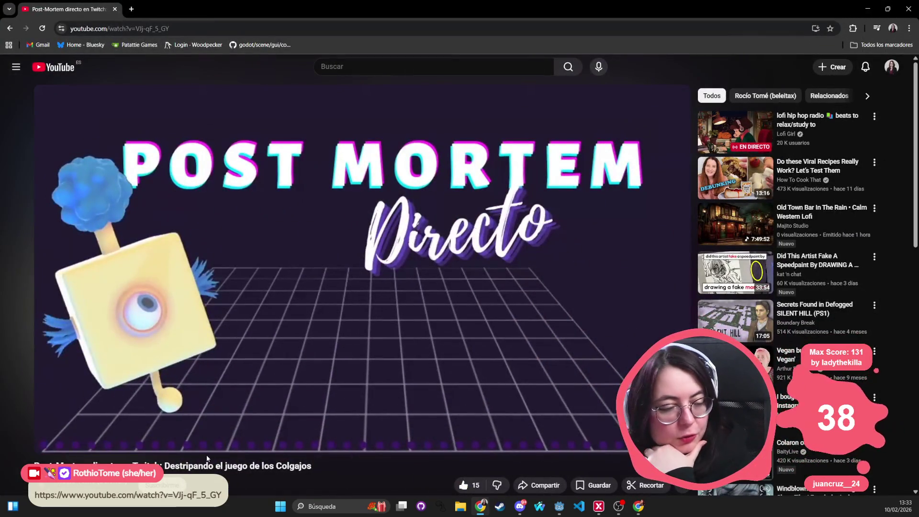
left_click(48, 441)
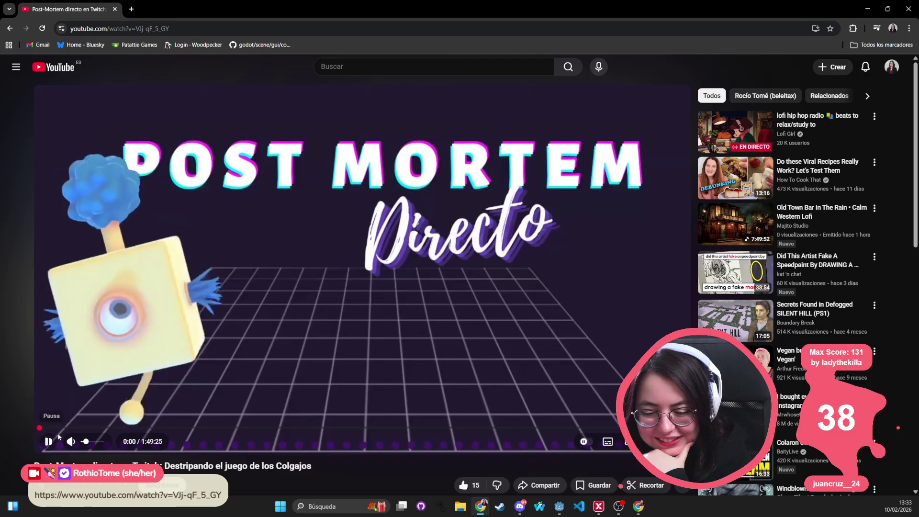
left_click(60, 427)
mouse_move(75, 442)
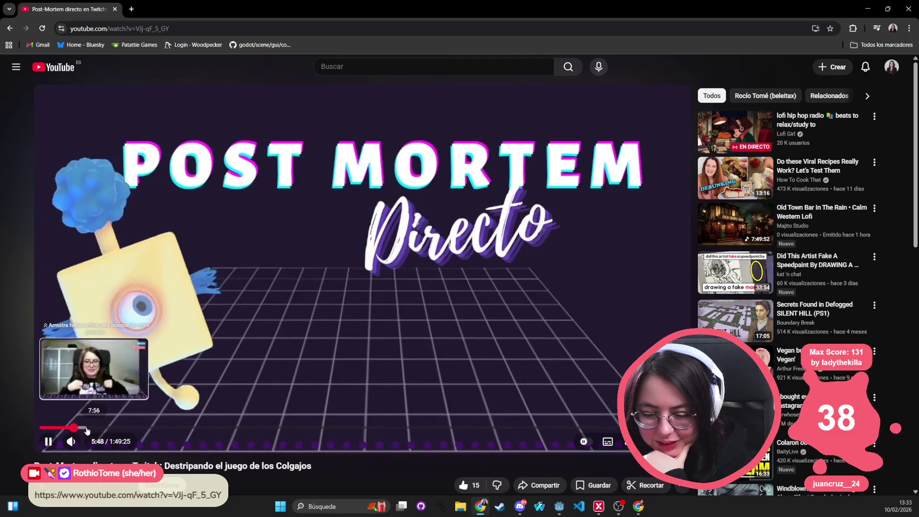
left_click(72, 427)
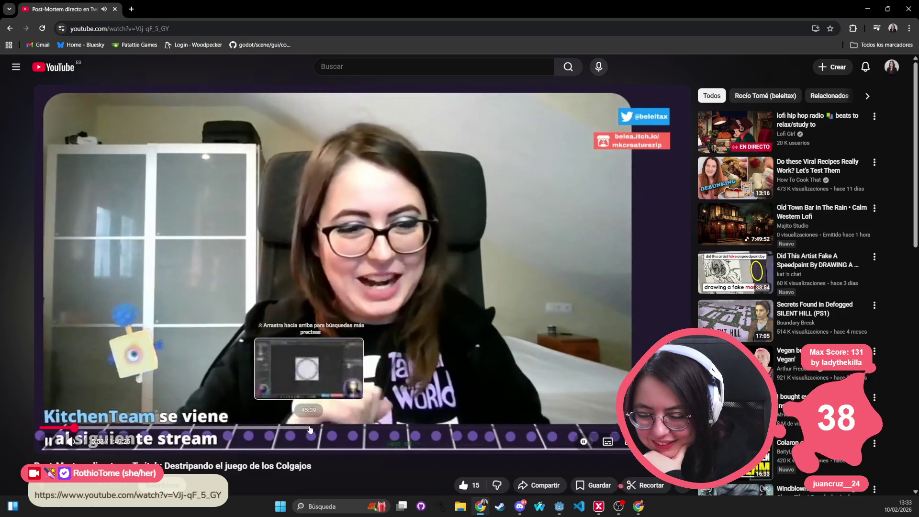
Skim through the stream past 45:39 and 1:00:14, then settle back at about 27:06
mouse_move(309, 428)
left_mouse_down()
mouse_move(244, 431)
mouse_move(341, 428)
left_mouse_up()
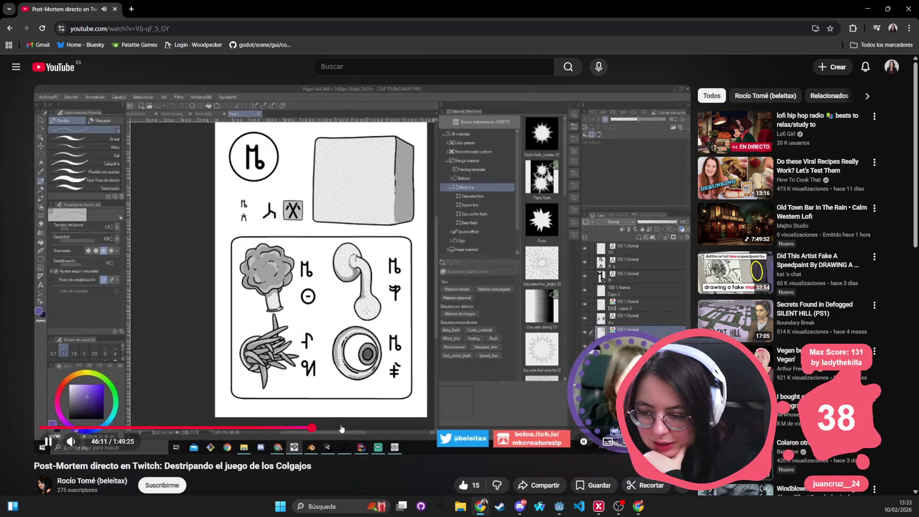
left_click(394, 427)
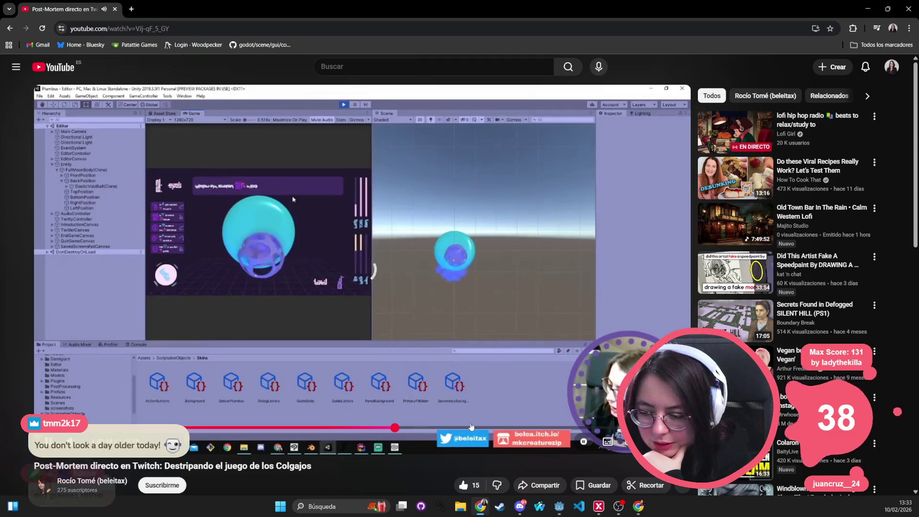
left_click(448, 427)
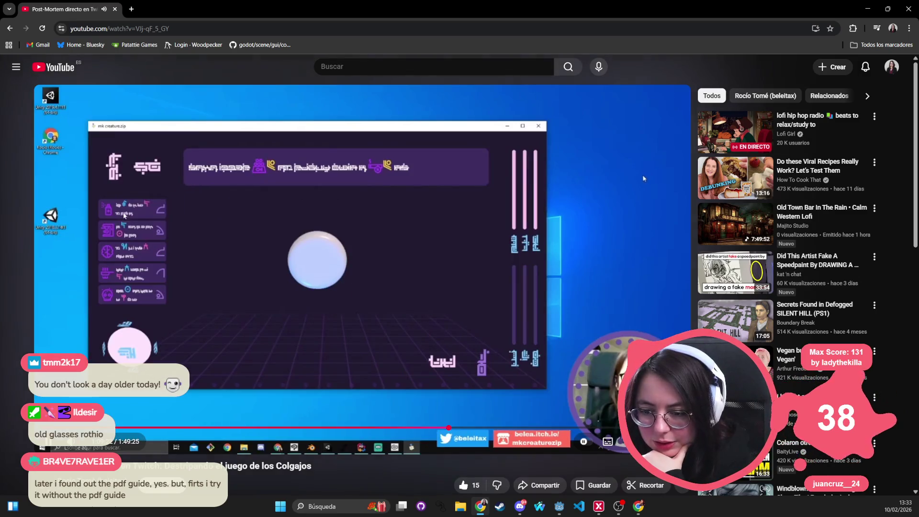
left_click(555, 427)
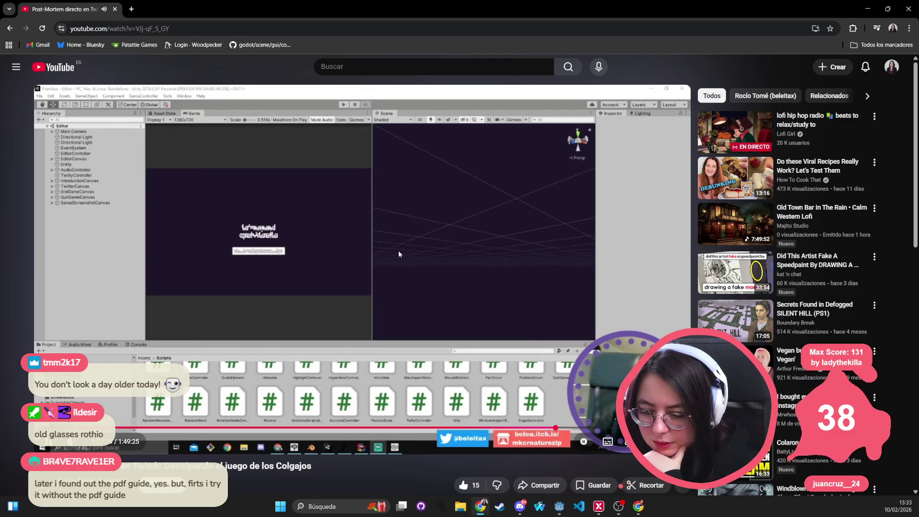
scroll(428, 260, "down", 4)
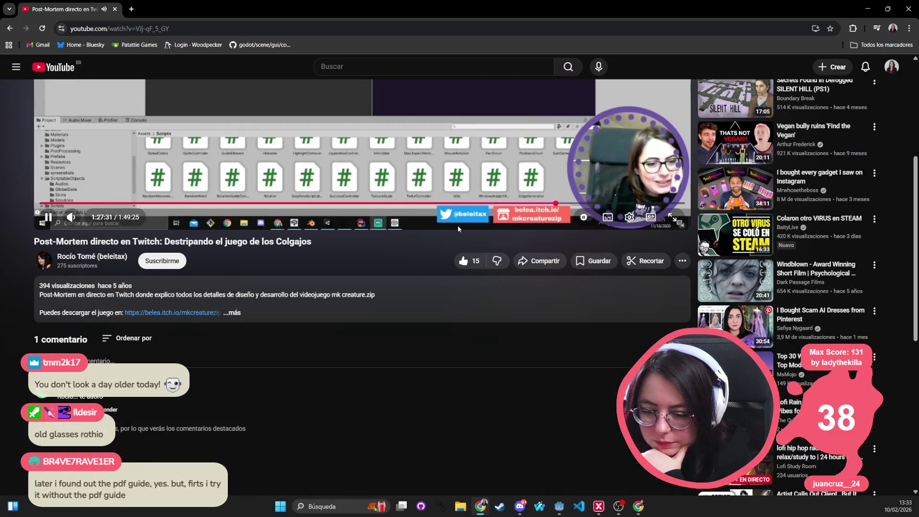
scroll(611, 234, "up", 3)
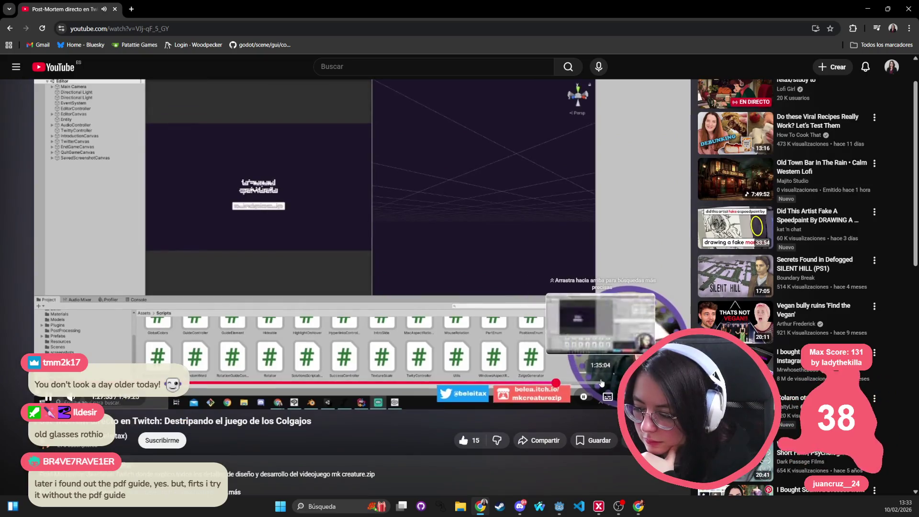
left_click(601, 383)
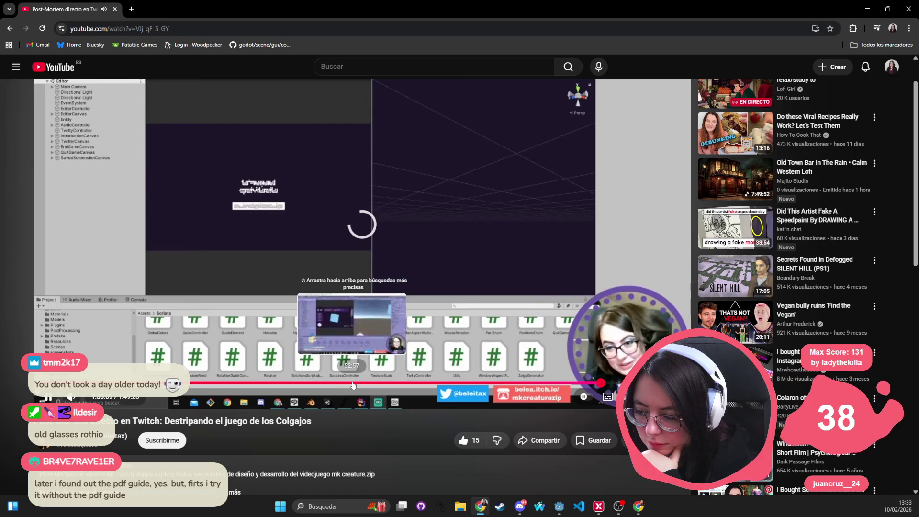
left_click(301, 385)
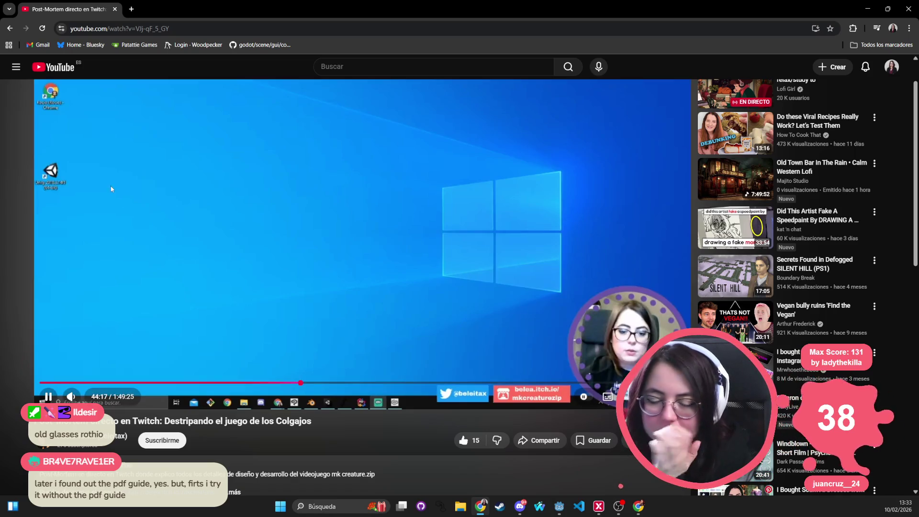
left_click(199, 382)
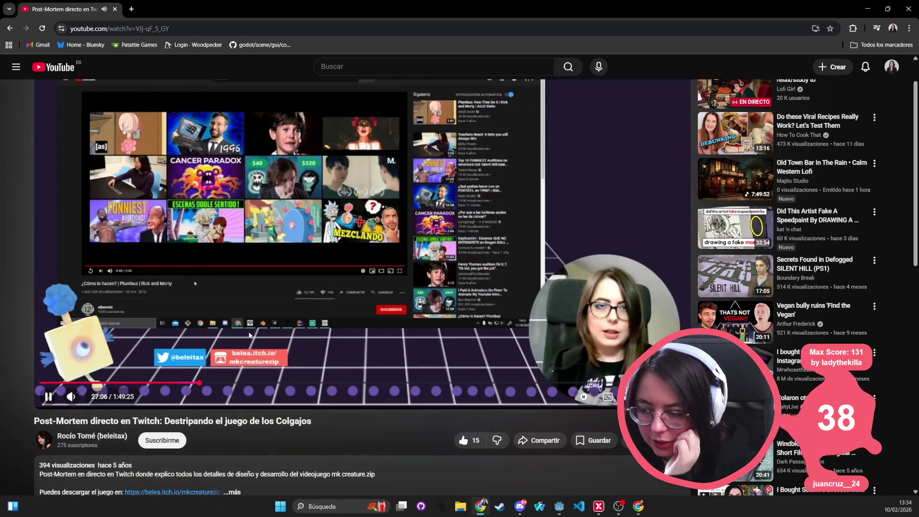
scroll(265, 269, "up", 1)
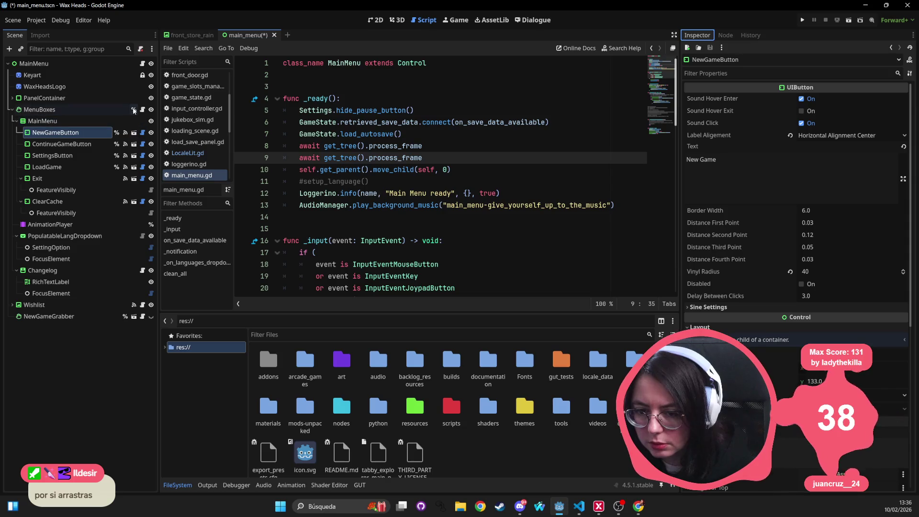
Open the MenuBoxes node's script and look up NewGameGrabber in the main_menu script in VS Code
left_click(143, 110)
key("alt+Tab")
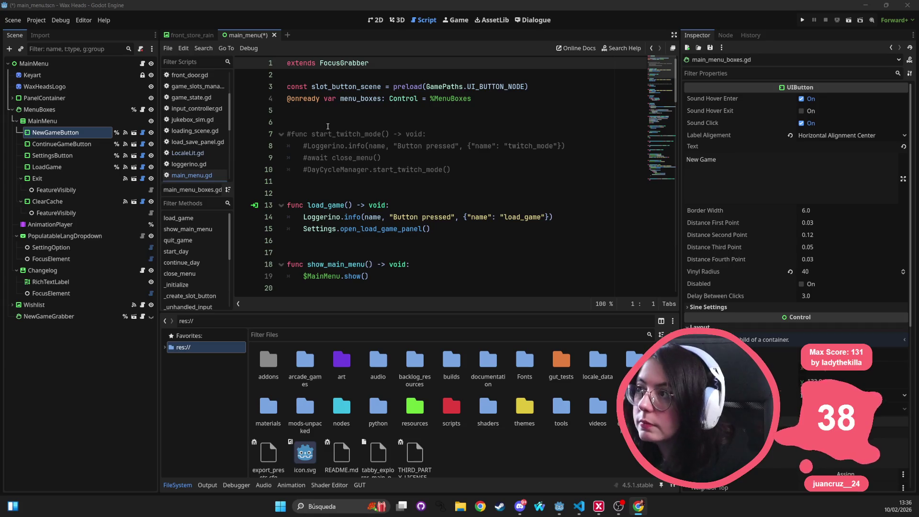
key("alt+Tab")
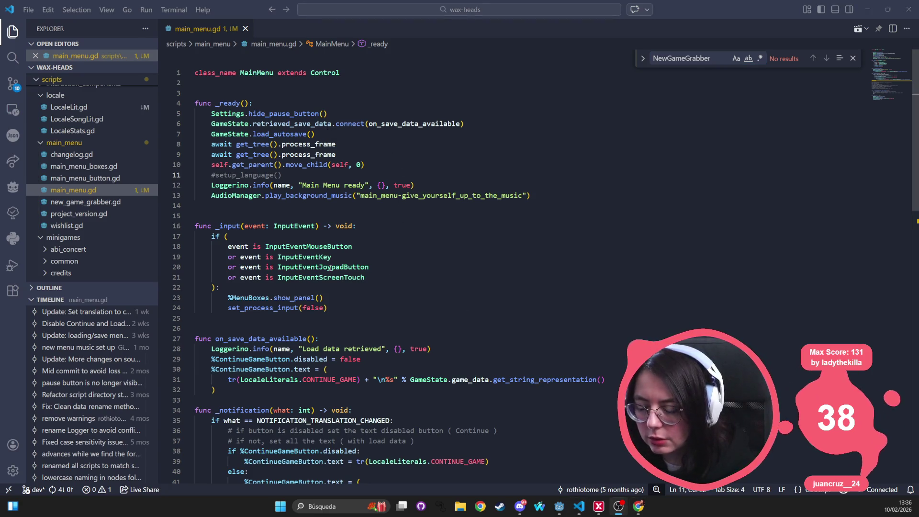
key("alt+Tab")
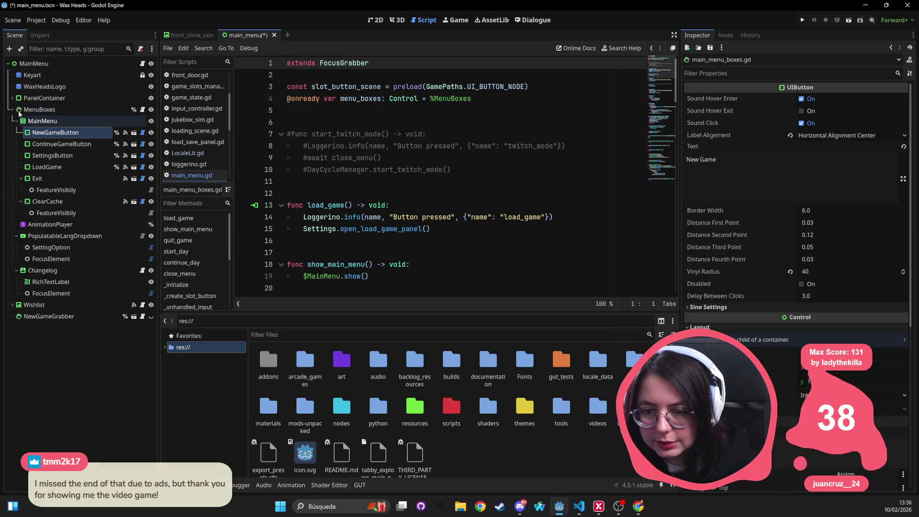
Collapse the MenuBoxes branch and switch to the 2D view of the main menu
left_click(12, 109)
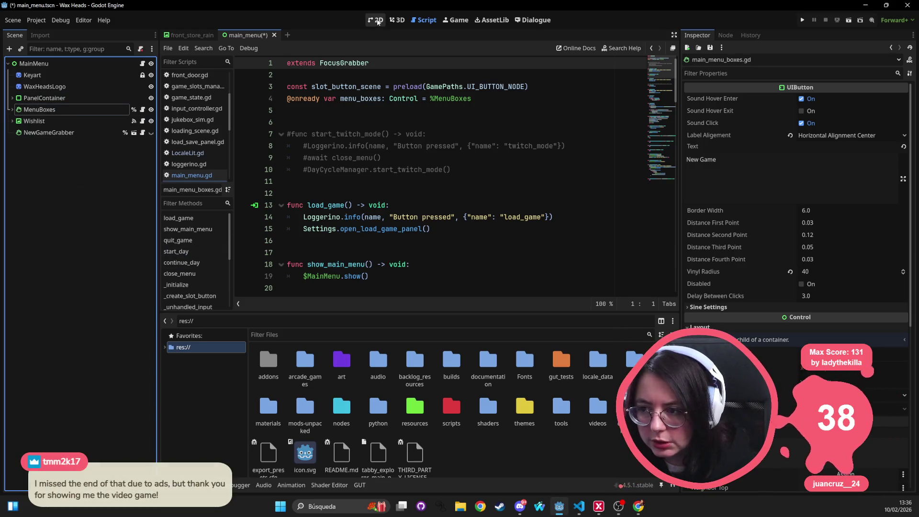
left_click(377, 21)
left_click(311, 333)
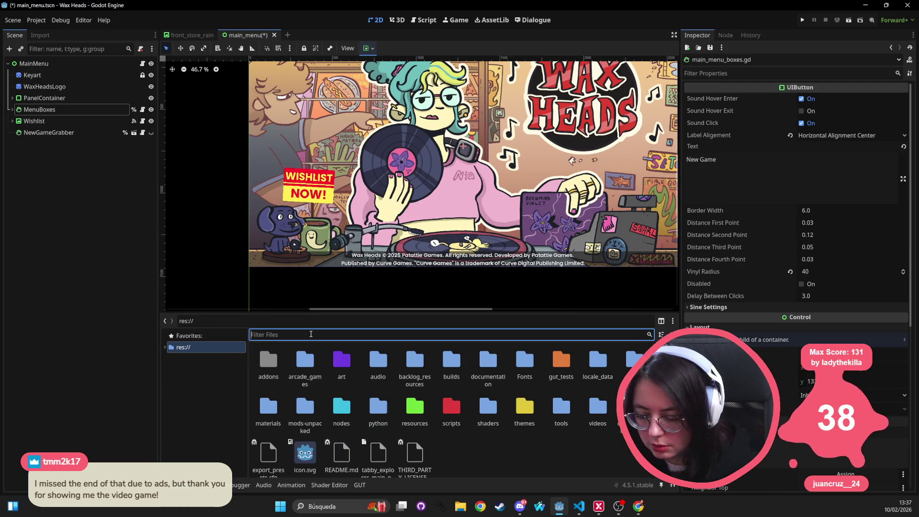
Filter files by 'ui' to open nodes/ui_panels, clear the filter, and select NewGameGrabber
type("ui")
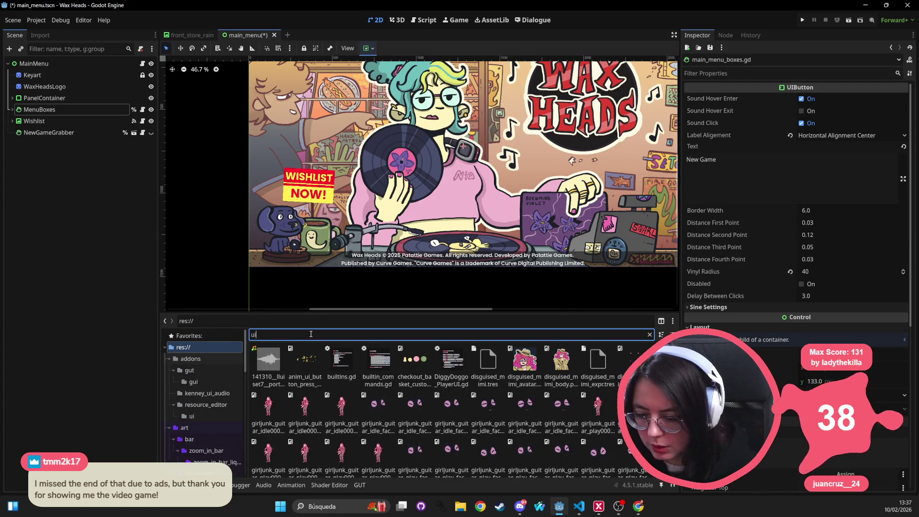
scroll(209, 407, "down", 10)
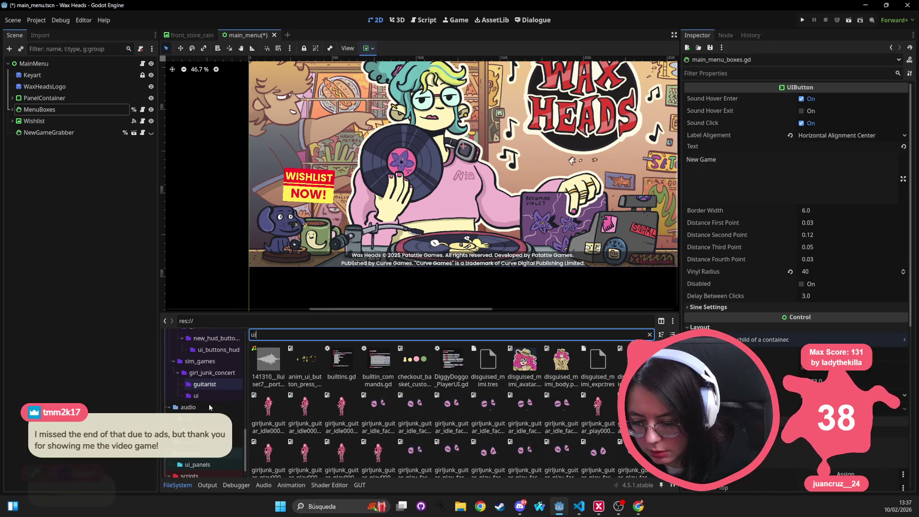
left_click(237, 446)
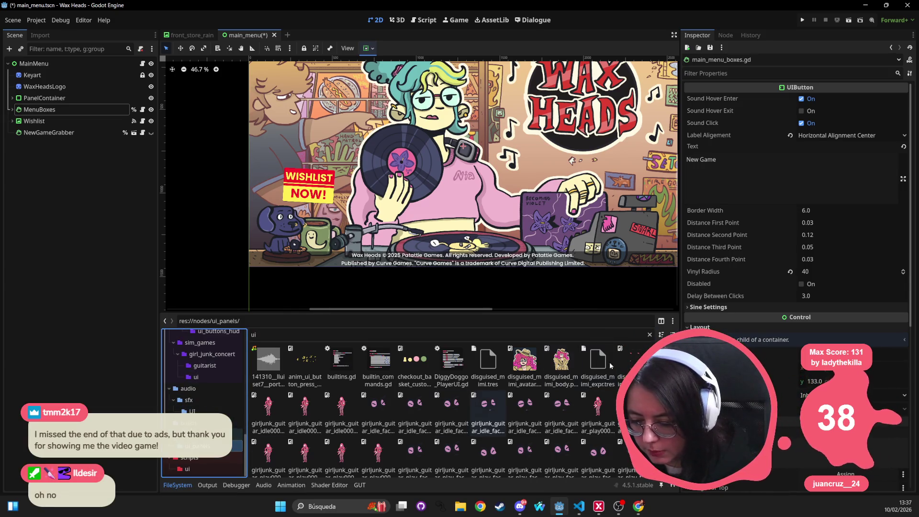
left_click(649, 335)
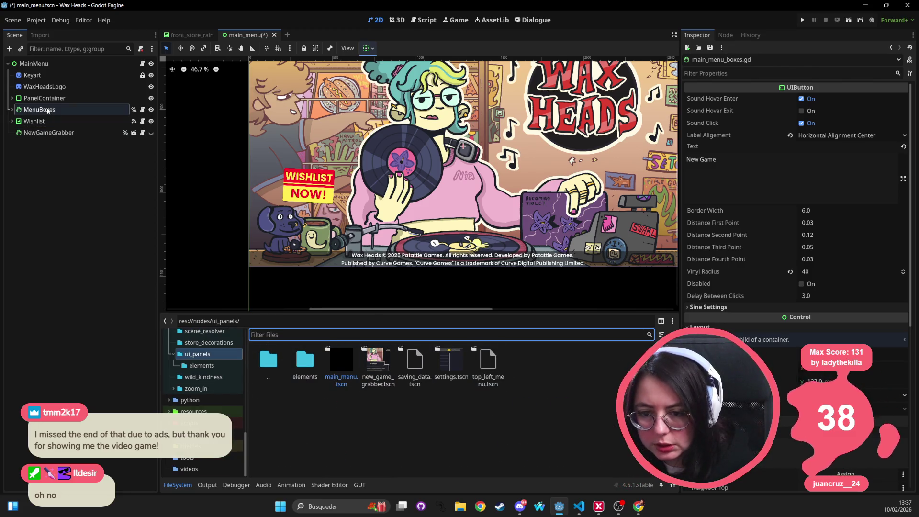
left_click(34, 120)
left_click(47, 132)
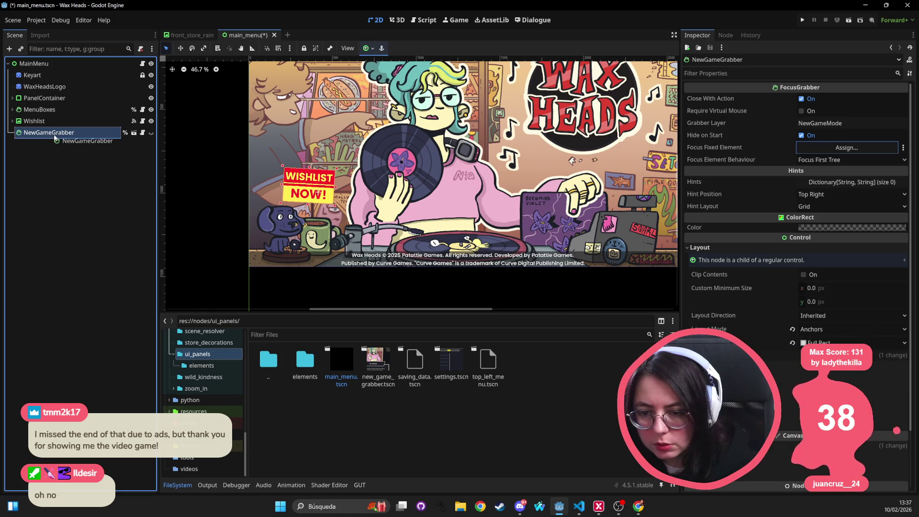
left_click(150, 132)
mouse_move(57, 133)
left_mouse_down()
mouse_move(28, 204)
mouse_move(611, 386)
mouse_move(493, 386)
left_mouse_up()
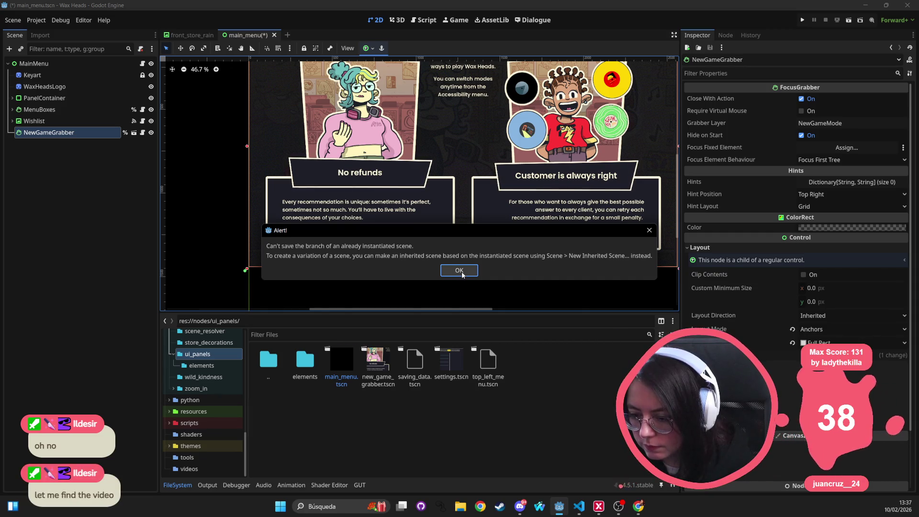
left_click(459, 271)
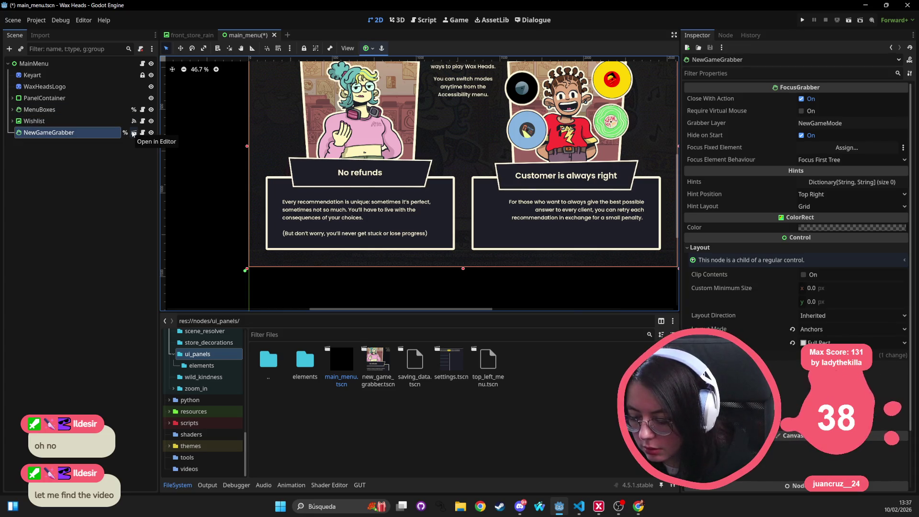
left_click(48, 121)
left_click(89, 134)
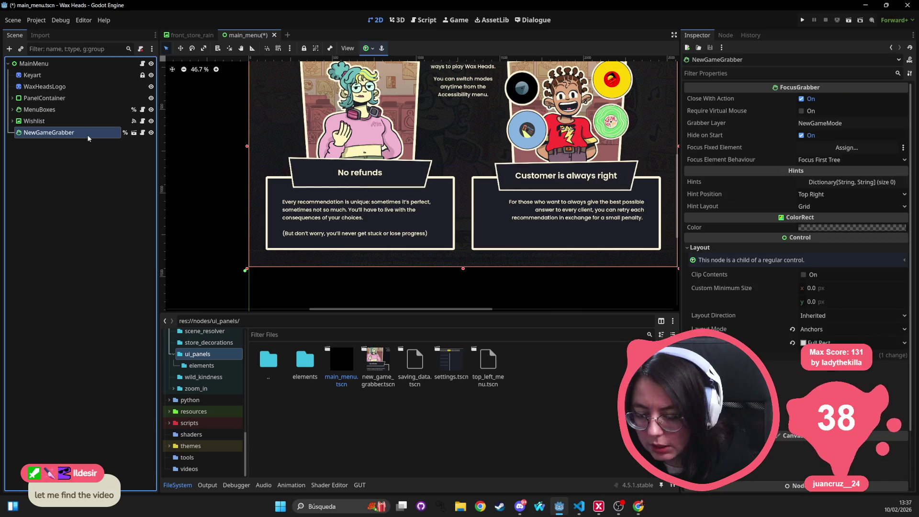
key("Delete")
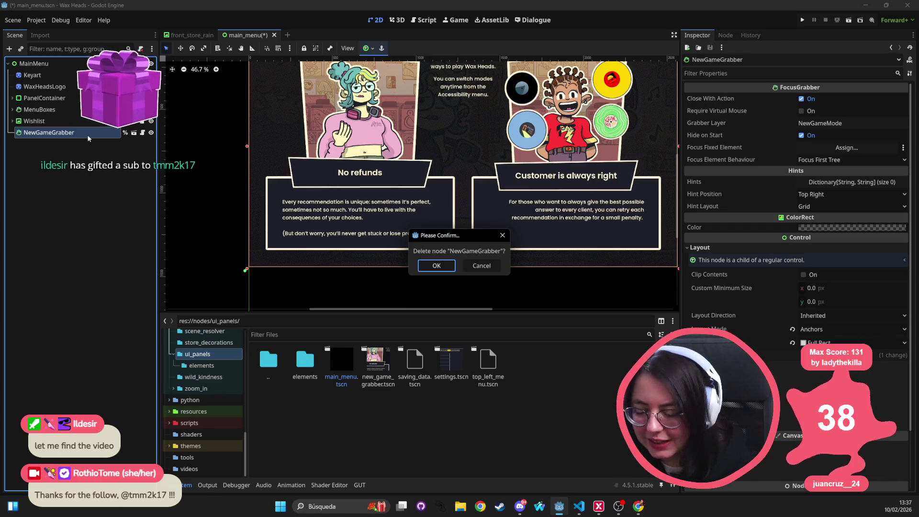
key("Return")
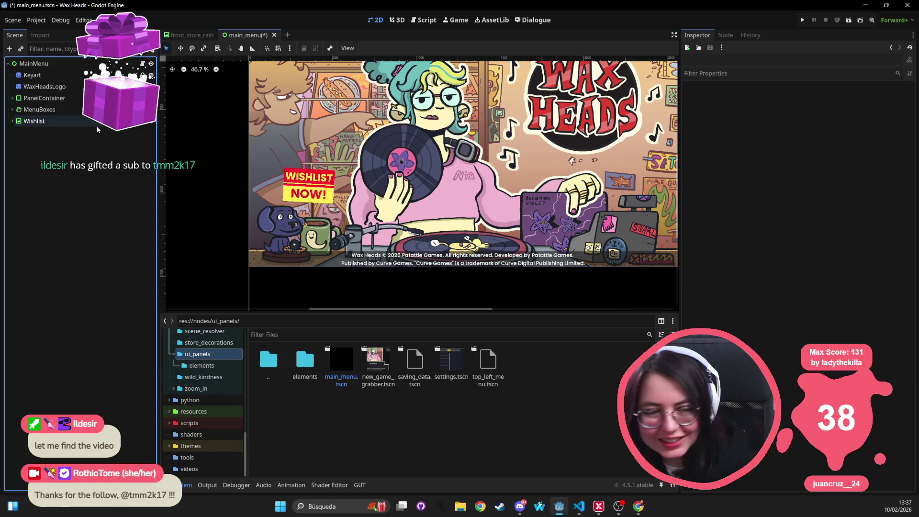
left_click_drag(415, 184, 419, 216)
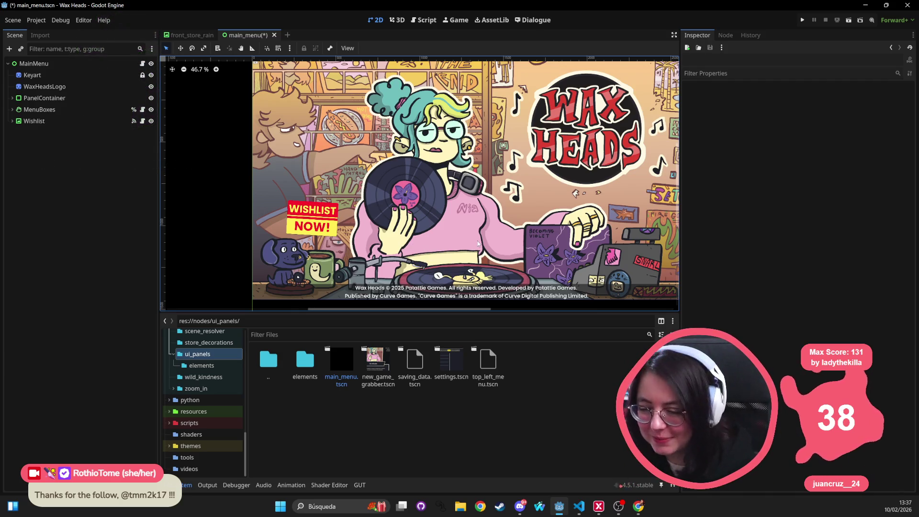
scroll(427, 215, "down", 2)
Save the main_menu scene and select the MainMenu root node
key("ctrl+s")
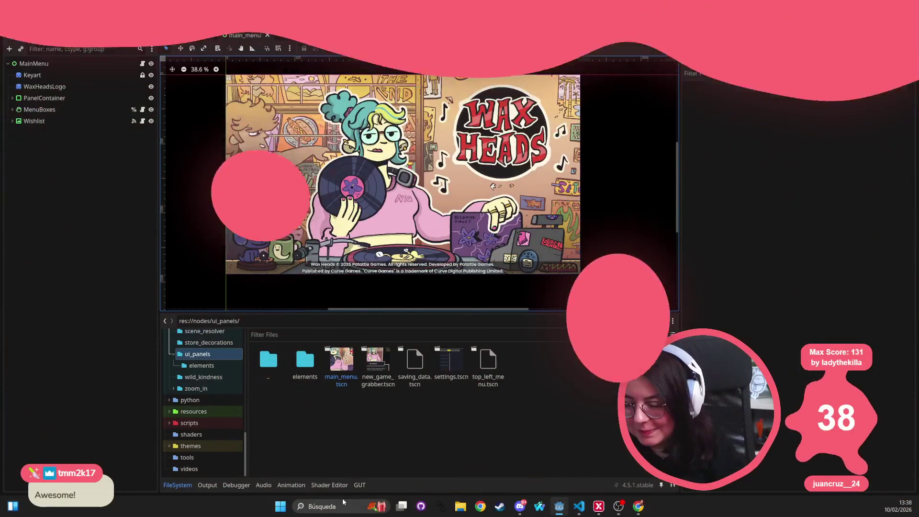
scroll(409, 194, "down", 1)
left_click(380, 370)
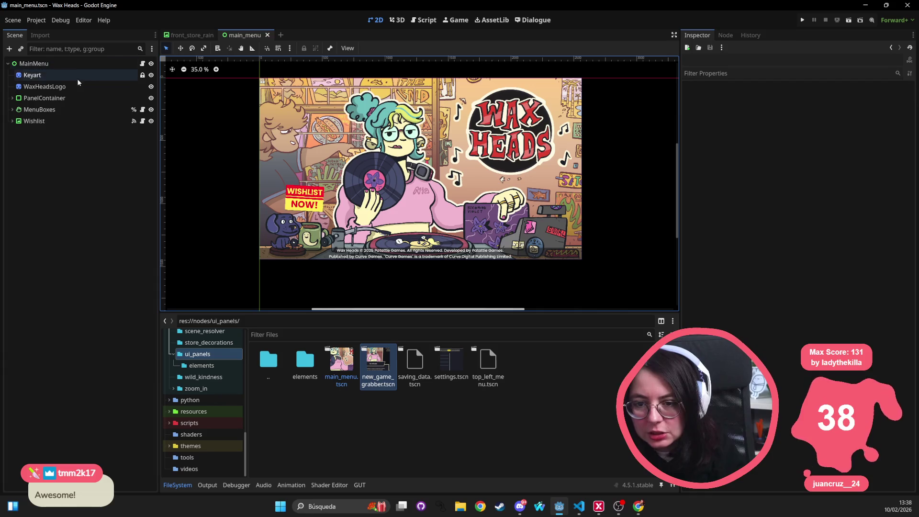
left_click(77, 64)
Browse the FileSystem into the res://art/main_menu/ folder
scroll(205, 378, "up", 5)
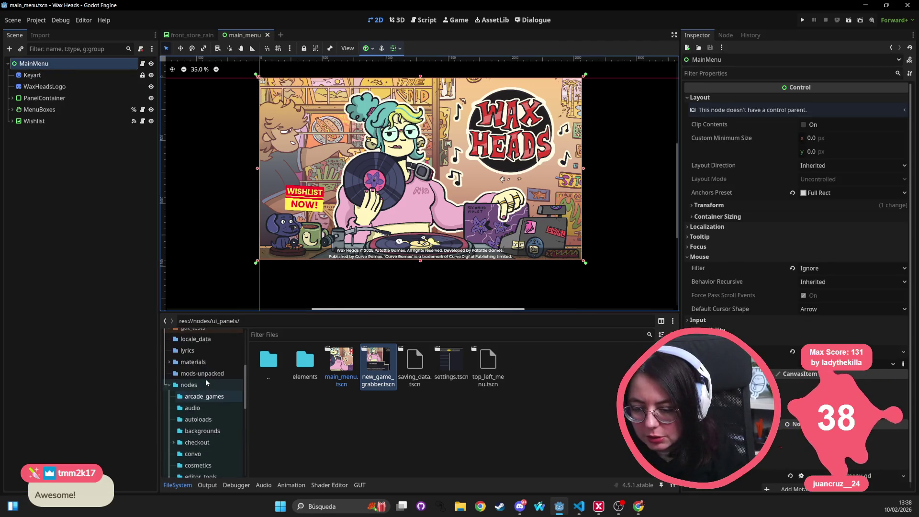
scroll(205, 378, "up", 3)
left_click(202, 380)
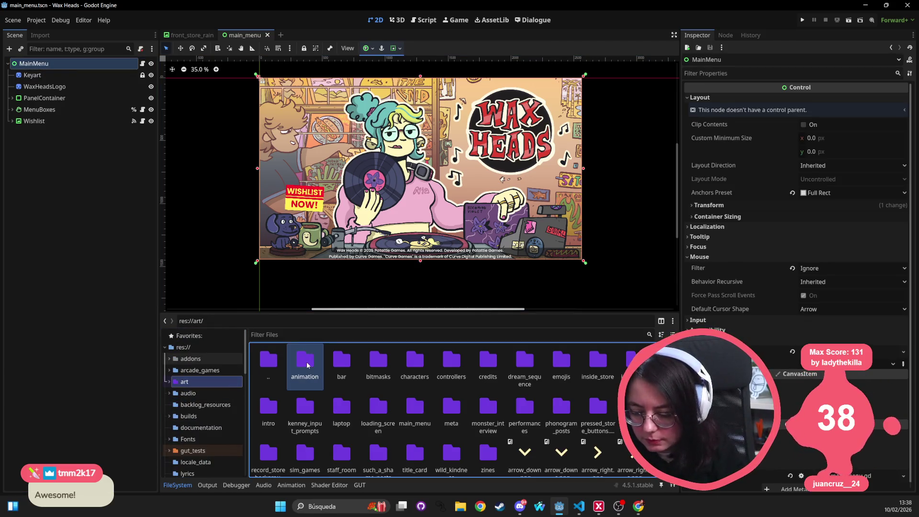
double_click(413, 406)
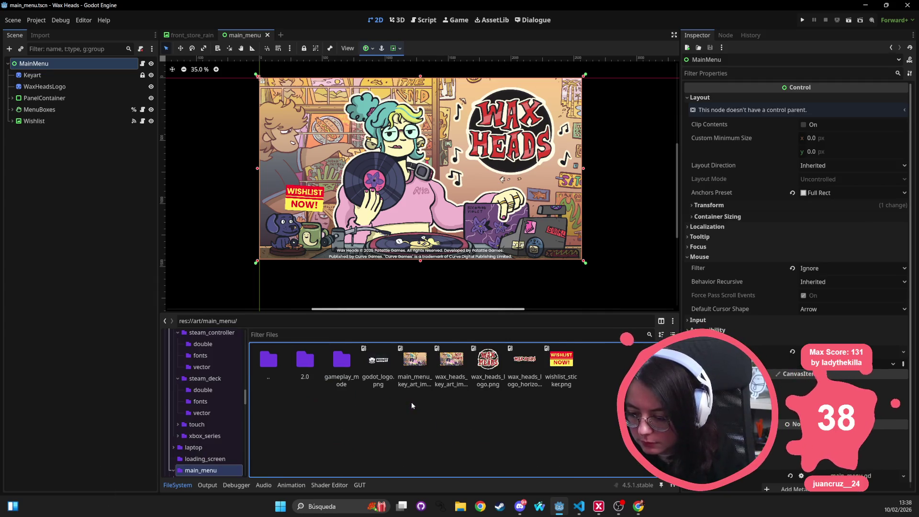
Open the 2.0 folder, trial-drop main_menu_2_bg.png into the viewport, then undo it
double_click(308, 364)
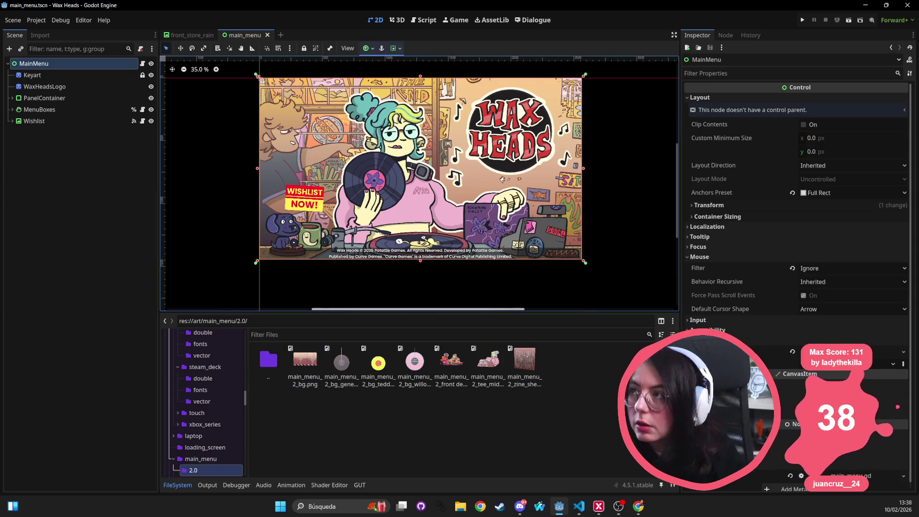
left_click(310, 351)
mouse_move(309, 351)
left_mouse_down()
mouse_move(391, 135)
mouse_move(303, 220)
left_mouse_up()
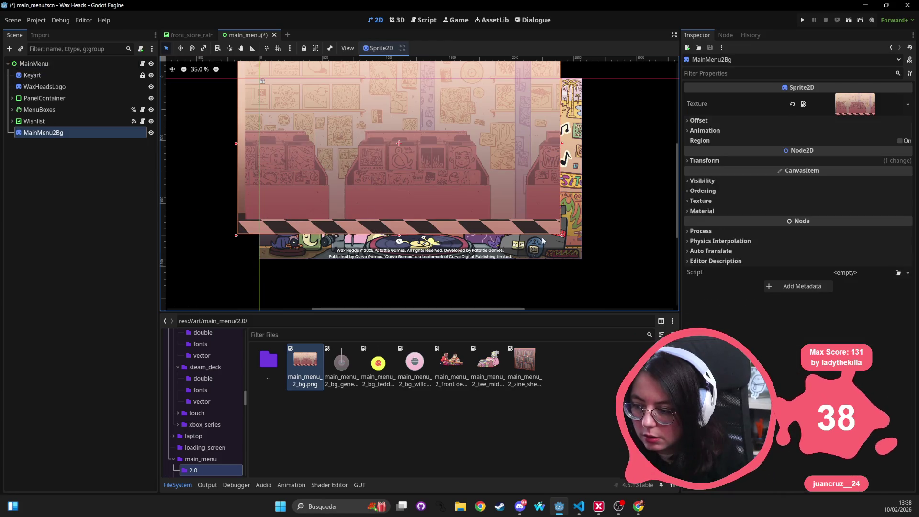
key("ctrl+z")
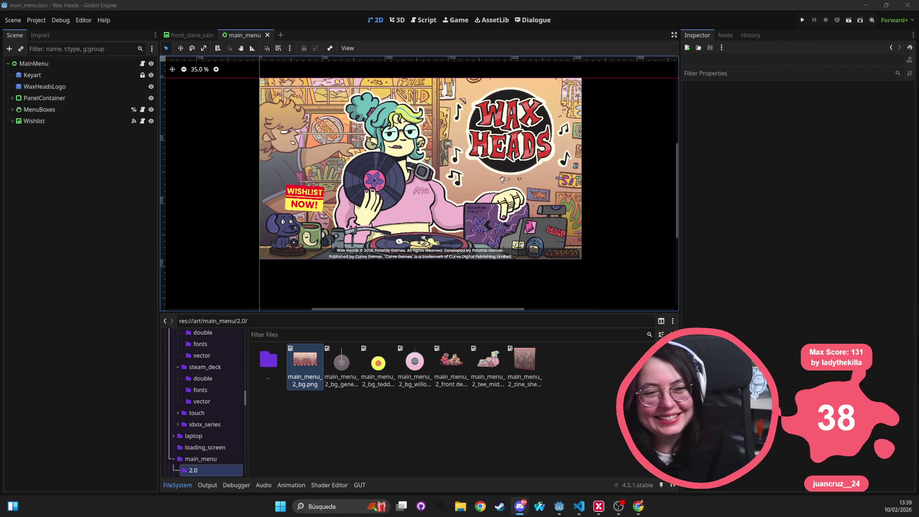
scroll(317, 172, "right", 2)
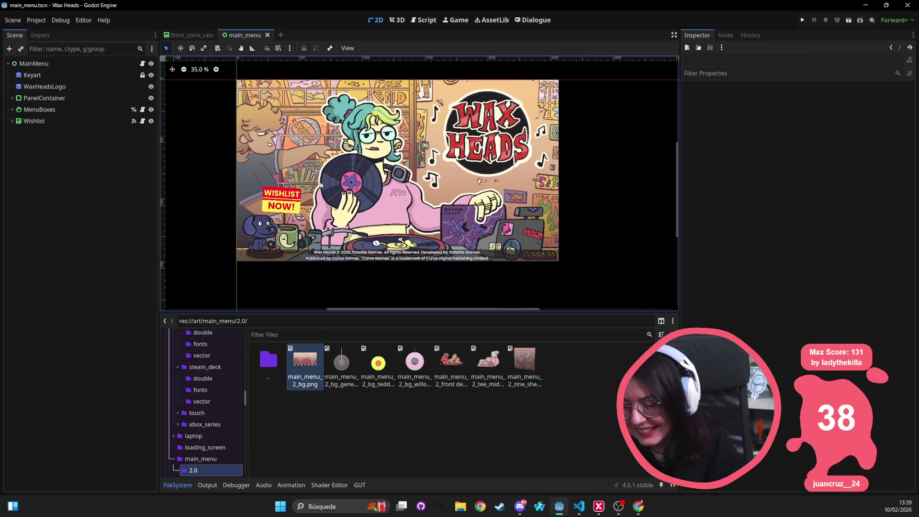
Select the Keyart node and delete it, confirming the prompt
left_click(37, 75)
key("Delete")
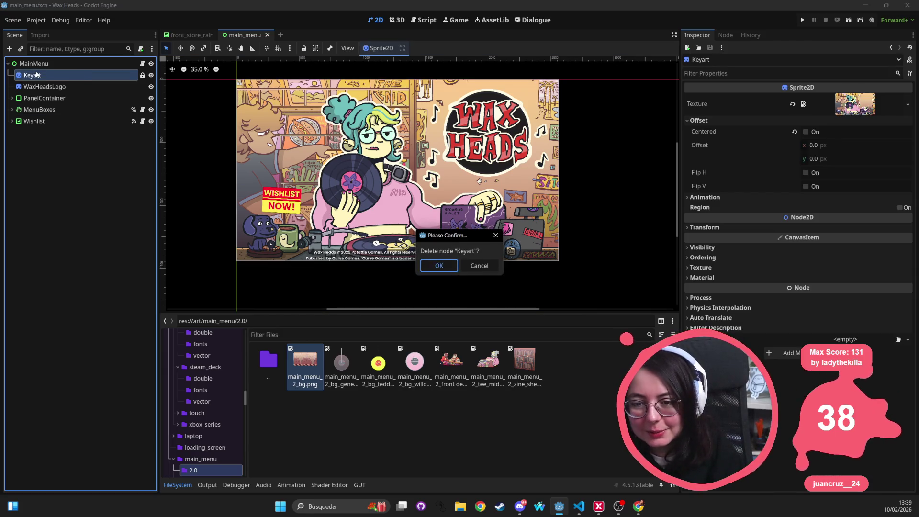
key("Return")
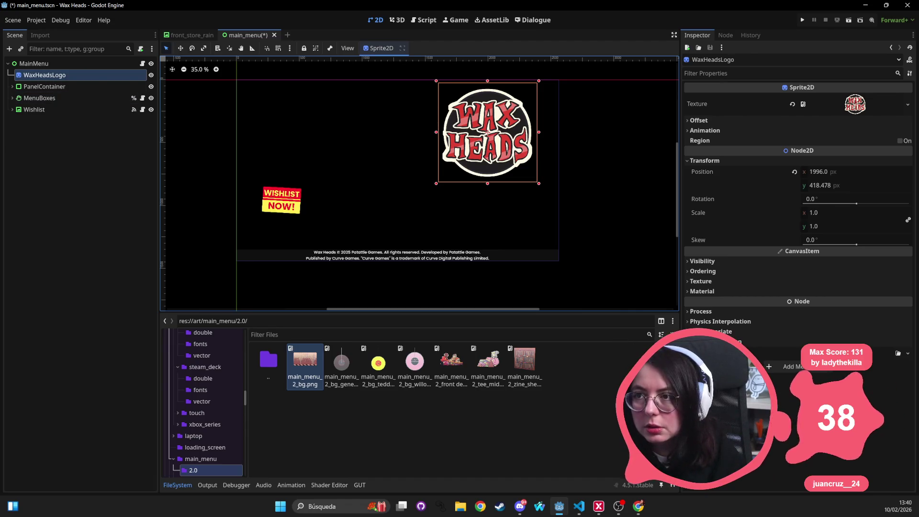
Add main_menu_2_bg.png as MainMenu2Bg at the tree top, uncentred at position 0,0, and save
mouse_move(310, 373)
left_mouse_down()
mouse_move(374, 194)
mouse_move(404, 166)
mouse_move(398, 174)
left_mouse_up()
left_click_drag(91, 122, 78, 74)
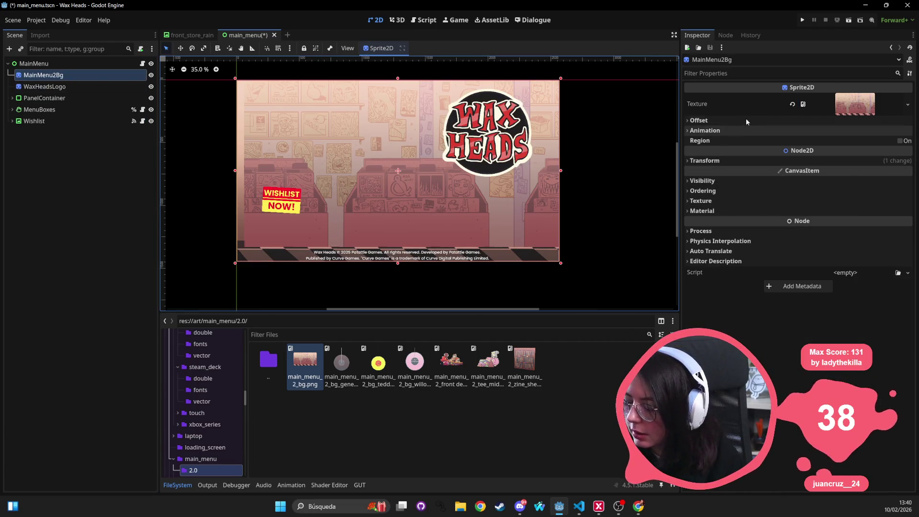
left_click(718, 162)
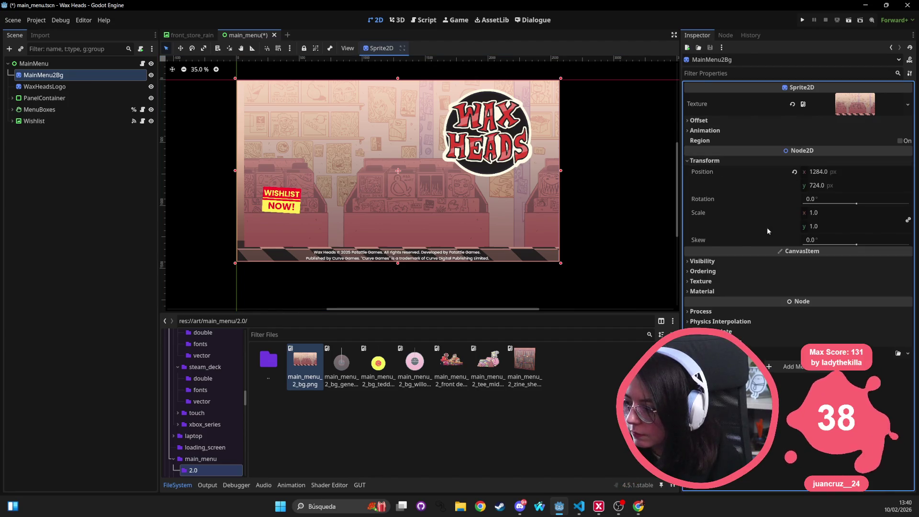
left_click(713, 116)
left_click(806, 132)
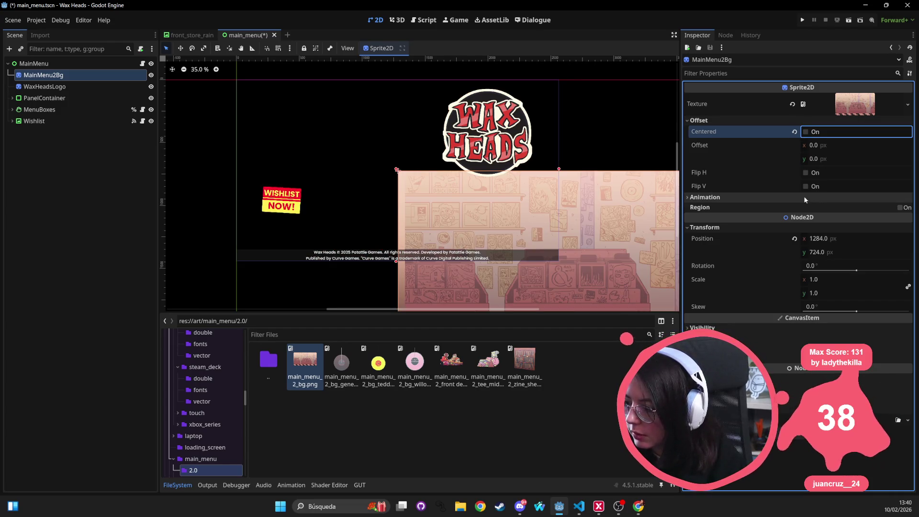
left_click(795, 238)
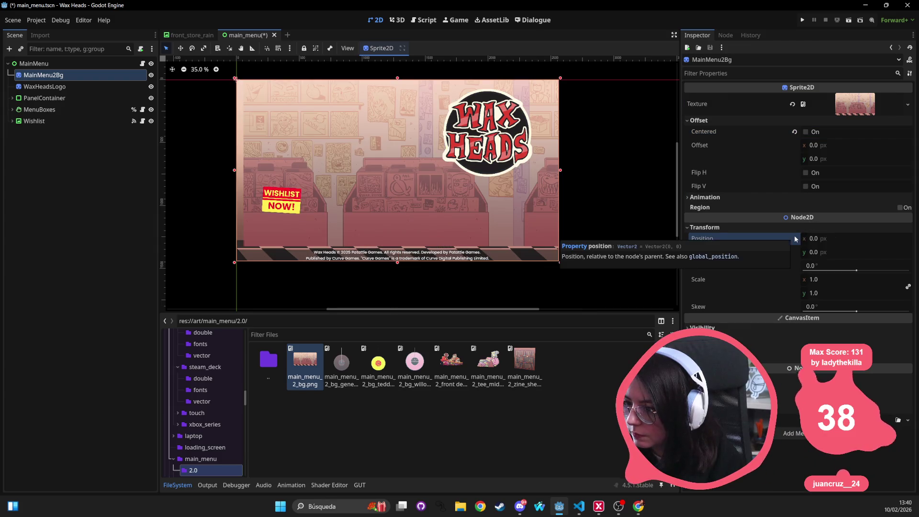
key("ctrl+s")
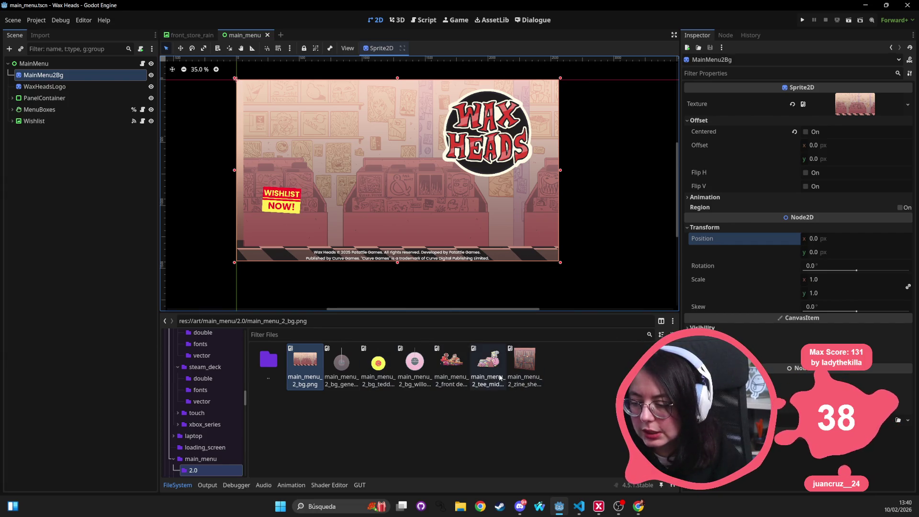
Add the tee_middle sprite, hide the WaxHeadsLogo, and move the tee girl down-right
mouse_move(489, 378)
left_mouse_down()
mouse_move(418, 172)
mouse_move(375, 168)
left_mouse_up()
left_click_drag(372, 170, 372, 170)
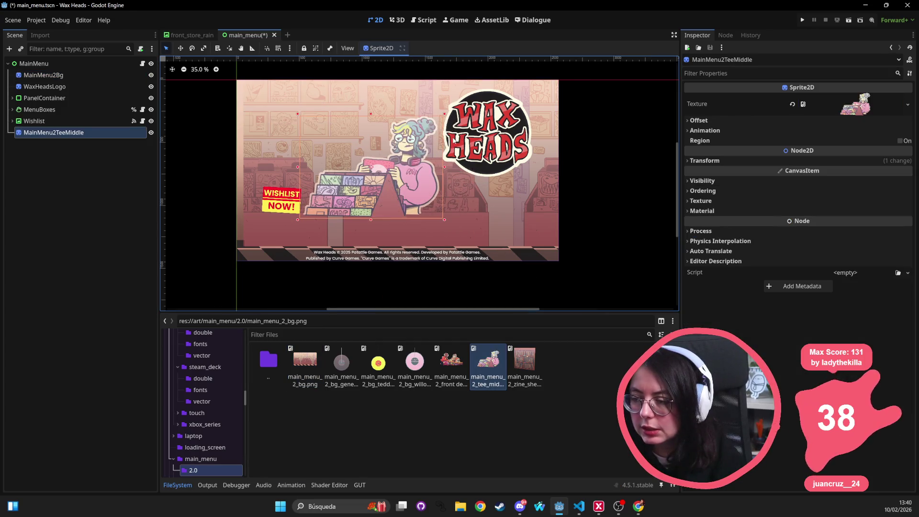
left_click(57, 86)
left_click(151, 87)
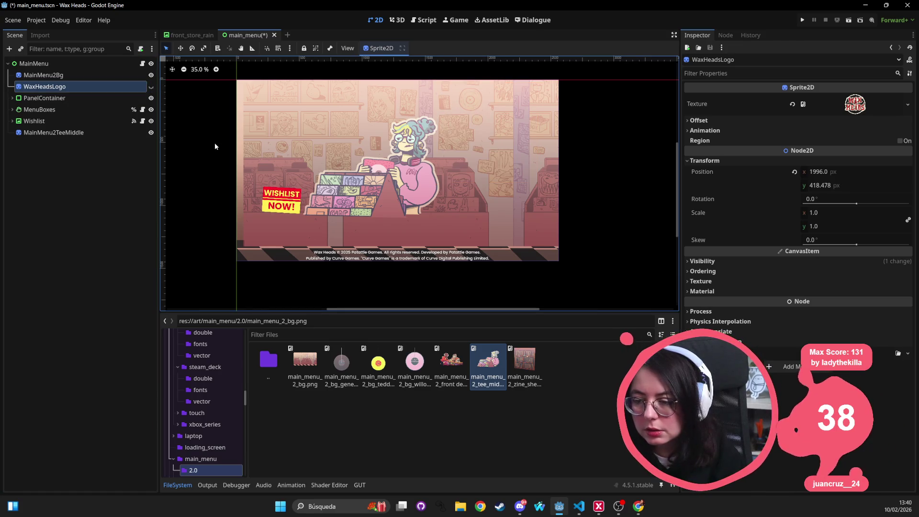
left_click(396, 184)
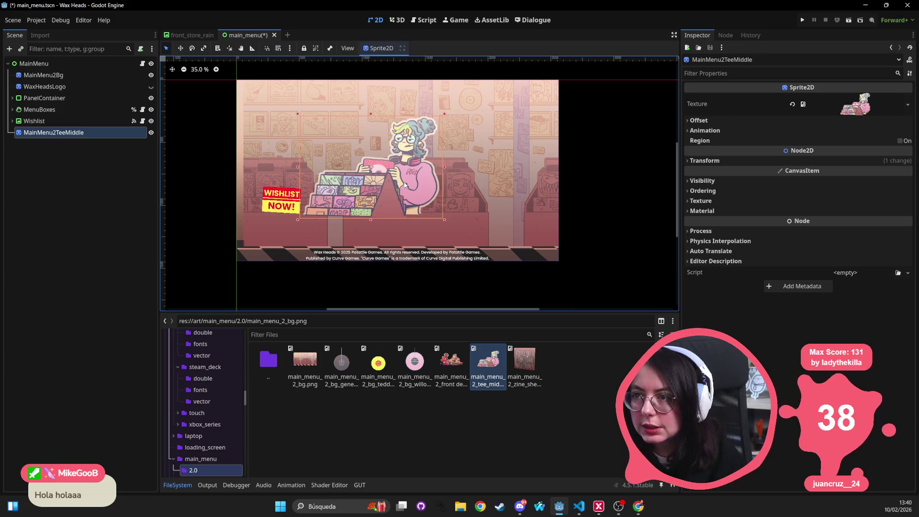
left_click_drag(401, 199, 423, 237)
Add the bg_generic_record sprite behind the tee and shift both sprites up-left
mouse_move(348, 376)
left_mouse_down()
mouse_move(349, 148)
mouse_move(384, 132)
mouse_move(372, 148)
left_mouse_up()
left_click_drag(108, 144, 105, 137)
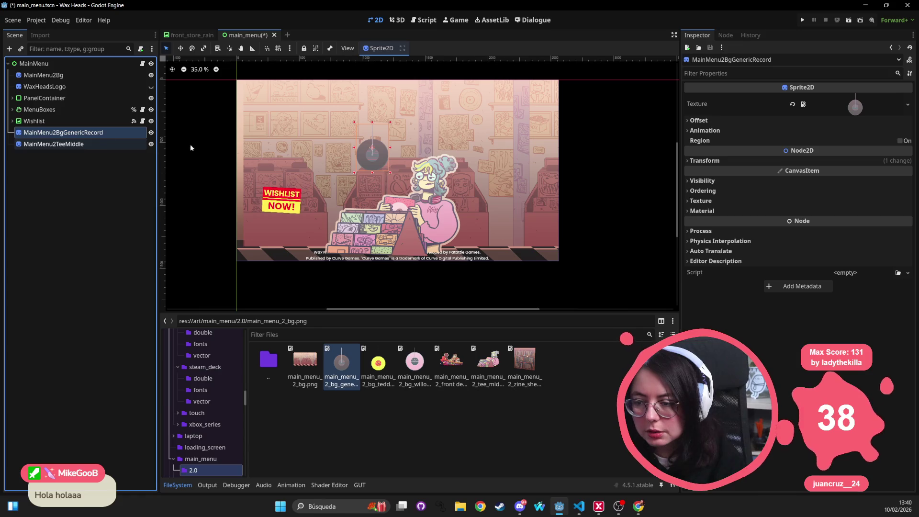
left_click(432, 204, "shift")
mouse_move(431, 203)
left_mouse_down()
mouse_move(417, 171)
mouse_move(435, 158)
mouse_move(402, 165)
left_mouse_up()
left_click(429, 176)
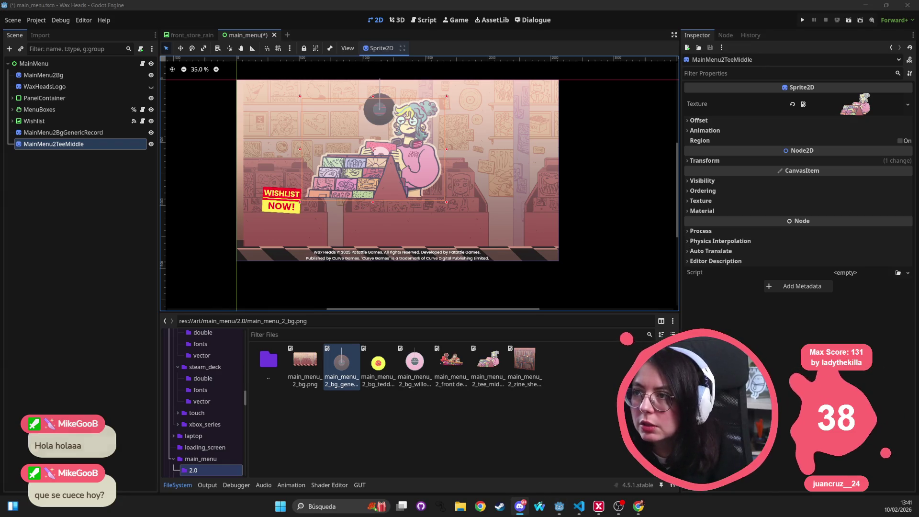
left_click(610, 167)
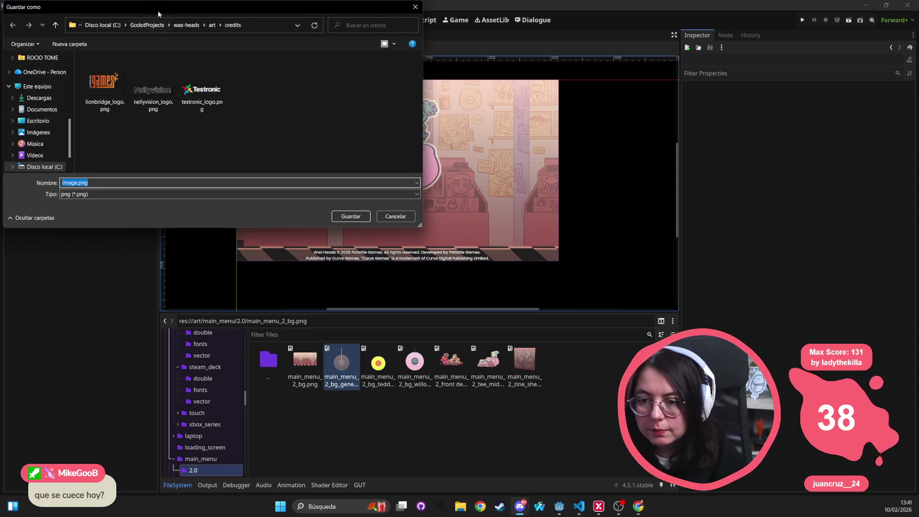
key("Escape")
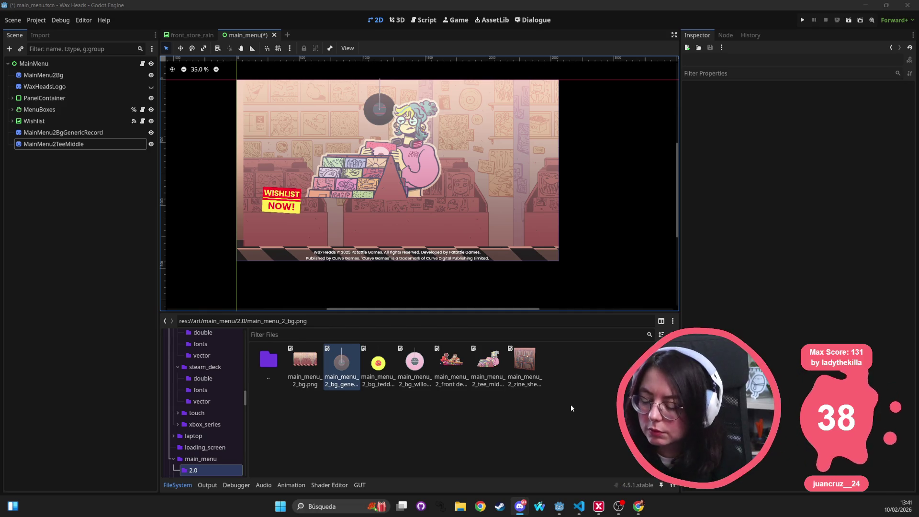
Add image.png from the project root folder to the scene as a sprite
left_click(459, 461)
scroll(199, 331, "up", 10)
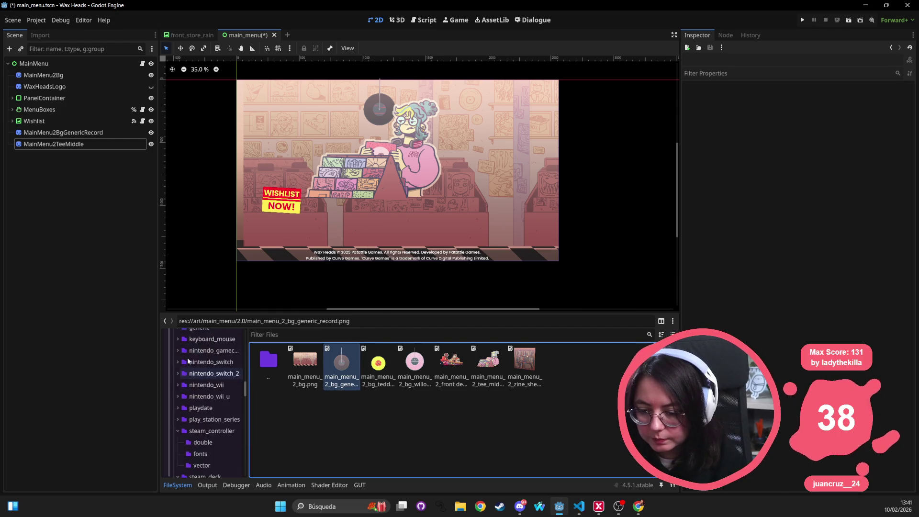
scroll(194, 340, "up", 5)
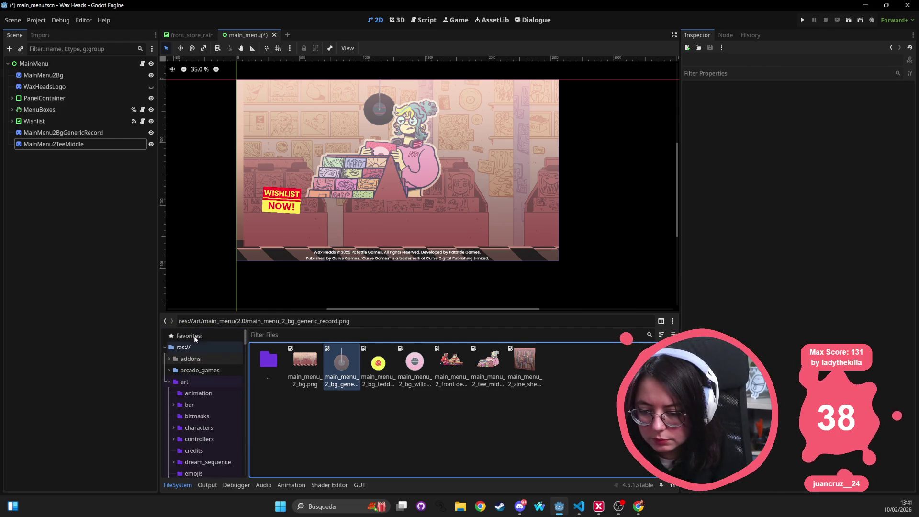
left_click(197, 345)
mouse_move(341, 452)
left_mouse_down()
mouse_move(392, 205)
mouse_move(452, 162)
left_mouse_up()
Stretch the Image sprite over the whole scene and move it first under MainMenu
left_click_drag(501, 127, 578, 80)
left_click_drag(395, 190, 232, 272)
mouse_move(345, 245)
left_mouse_down()
mouse_move(335, 237)
mouse_move(342, 231)
mouse_move(343, 240)
left_mouse_up()
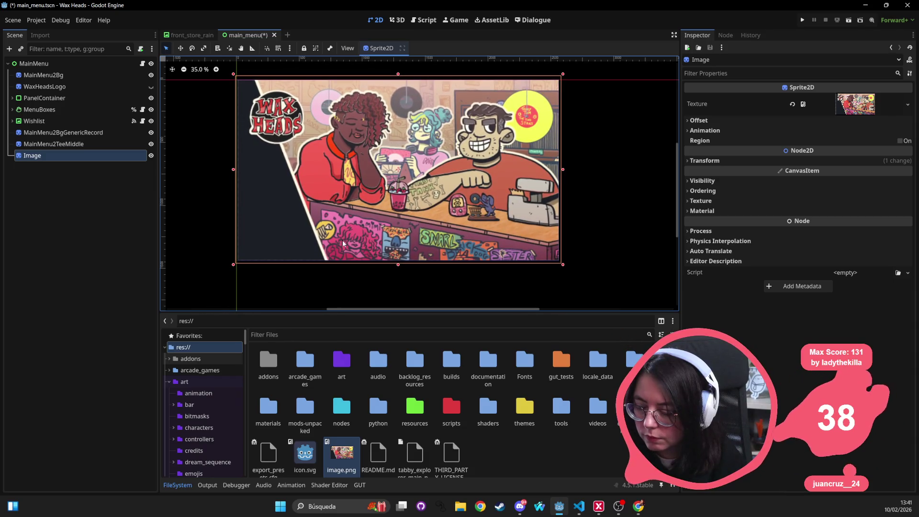
left_click_drag(562, 267, 567, 265)
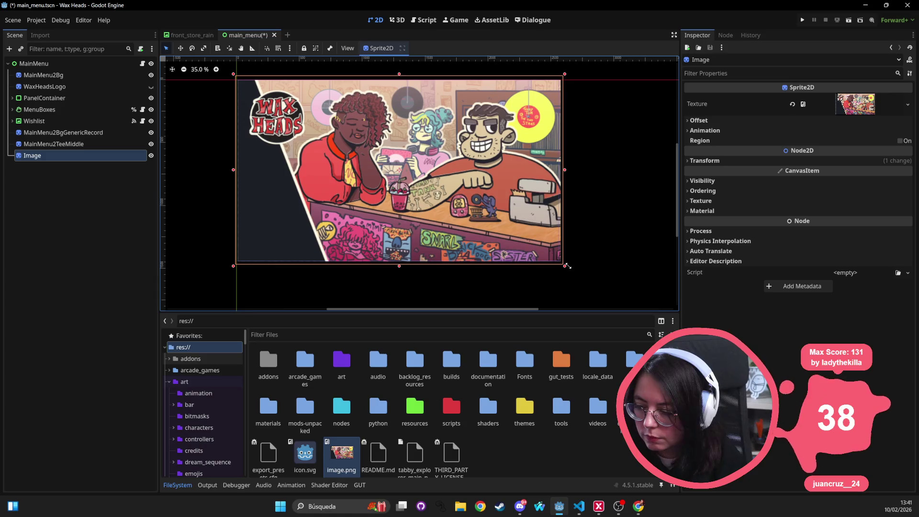
left_click_drag(66, 160, 53, 70)
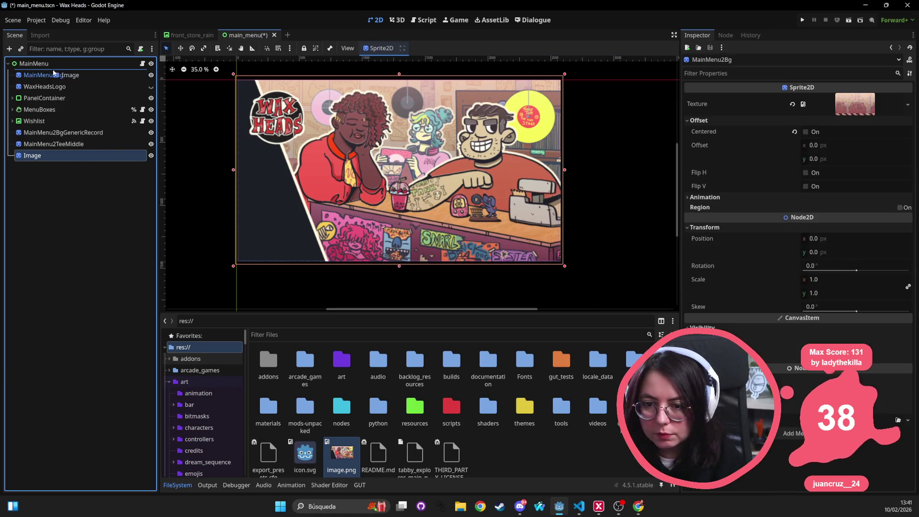
Lower the modulate alpha of MainMenu2Bg, WaxHeadsLogo and MainMenu2BgGenericRecord to 79
left_click(50, 87)
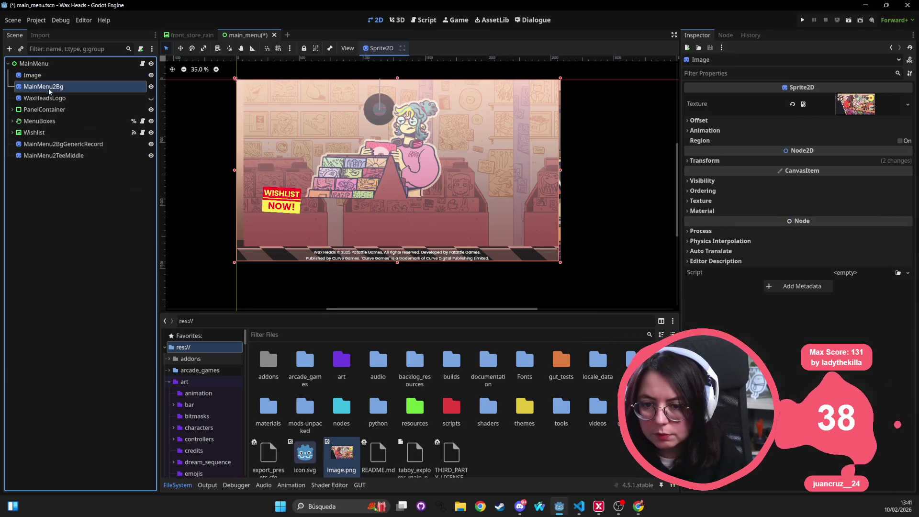
left_click(50, 99, "shift")
left_click(49, 144, "ctrl")
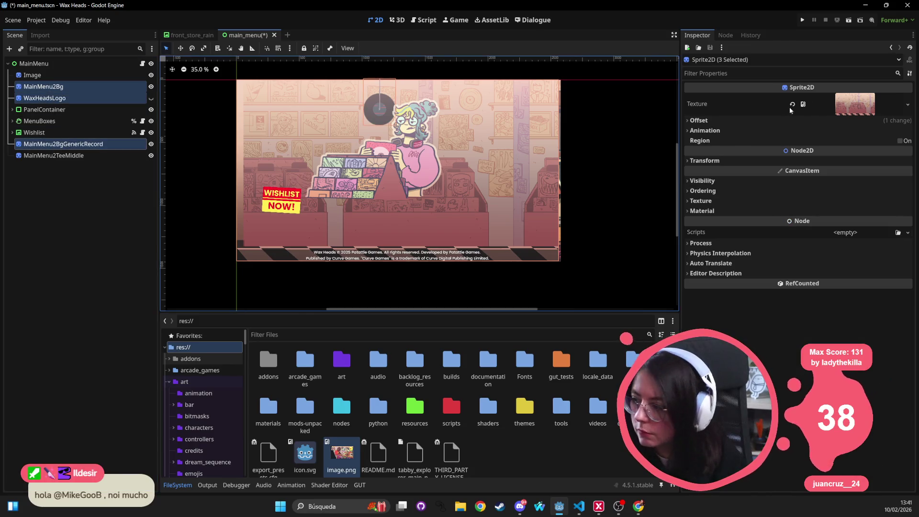
left_click(855, 104)
left_click(842, 297)
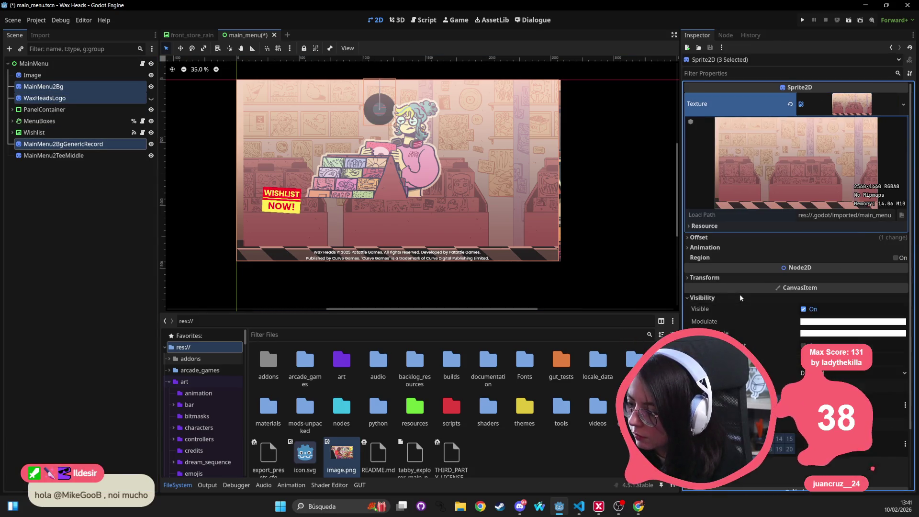
left_click(842, 322)
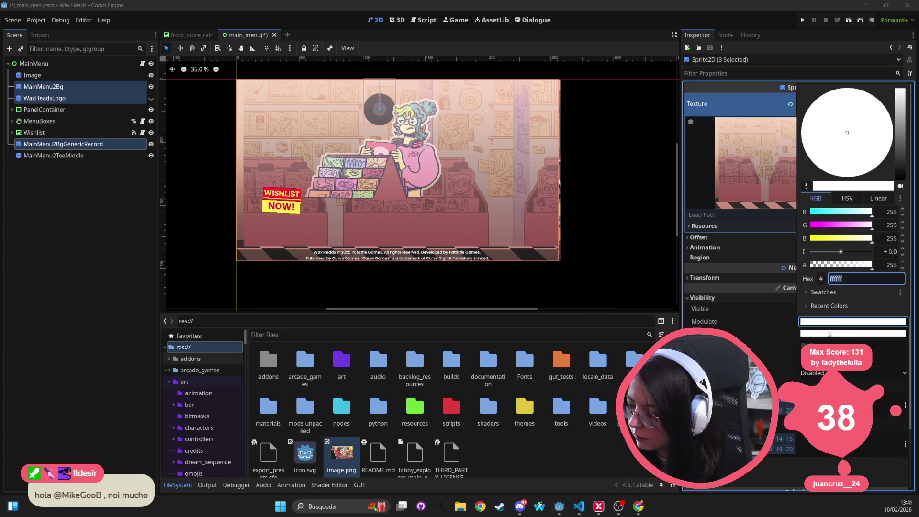
left_click_drag(836, 270, 828, 268)
left_click(64, 87)
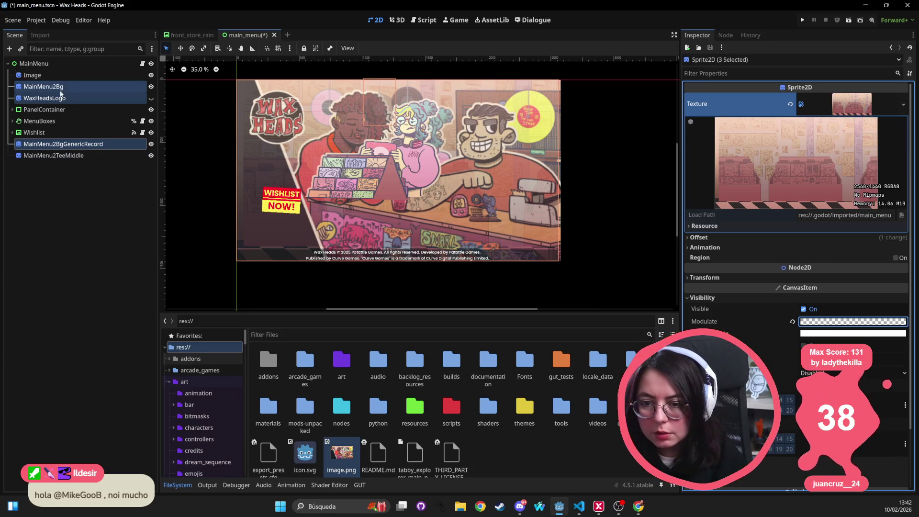
Select WaxHeadsLogo, MainMenu2Bg and Image in turn, ending on MainMenu2BgGenericRecord
left_click(62, 97)
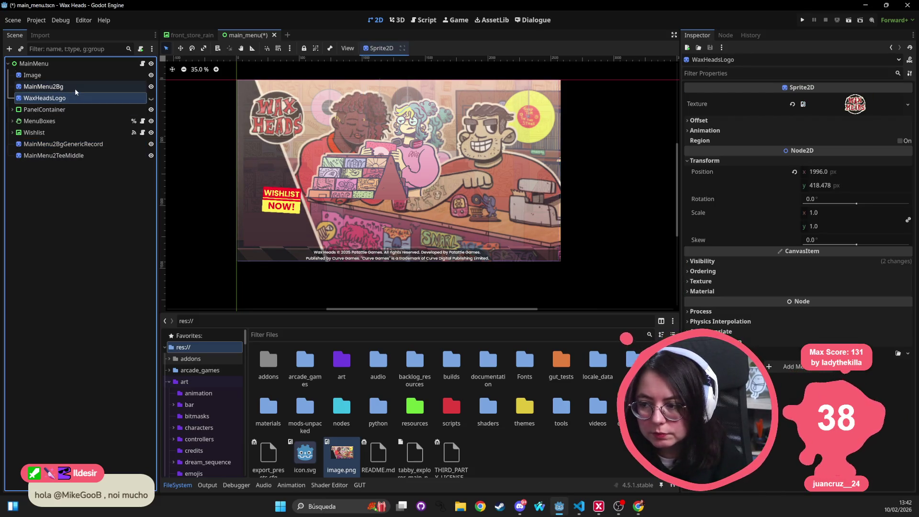
left_click(75, 88)
left_click(77, 76)
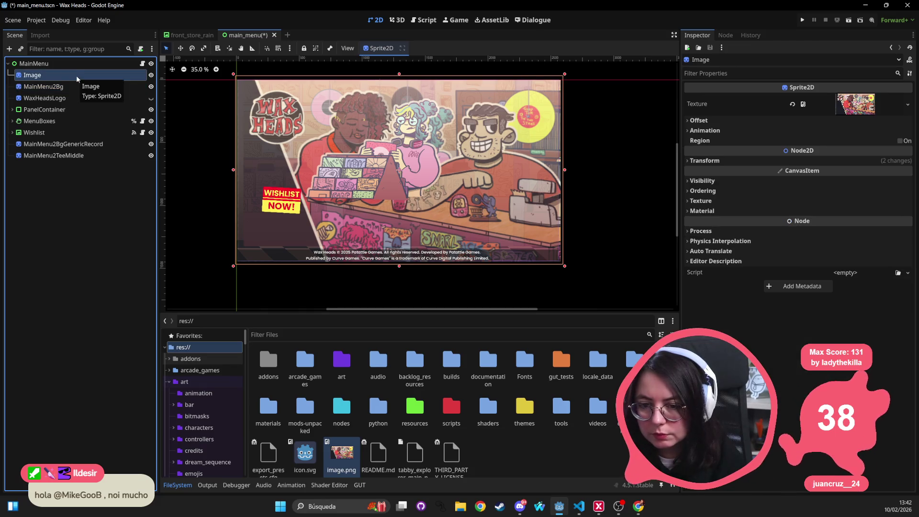
left_click(63, 143)
Shift the generic record and MainMenu2TeeMiddle sprites right to line up with the reference
left_click_drag(378, 106, 407, 99)
left_click(53, 155)
left_click_drag(420, 161, 437, 168)
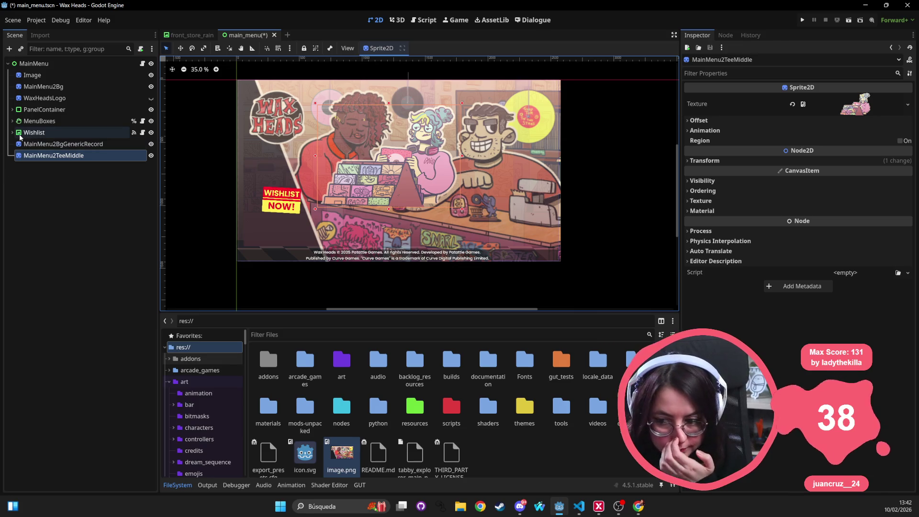
left_click(69, 144)
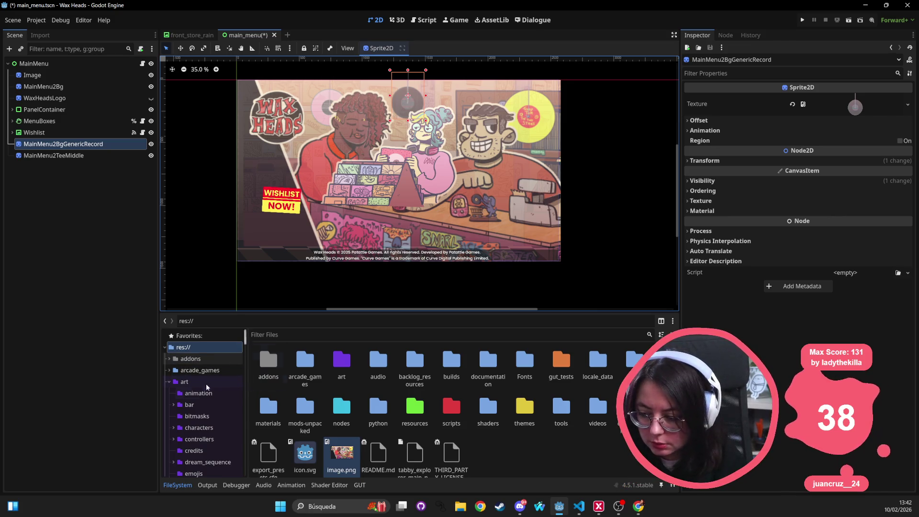
Add the willow record sprite from art/main_menu/2.0 and reposition its node in the tree
left_click(172, 382)
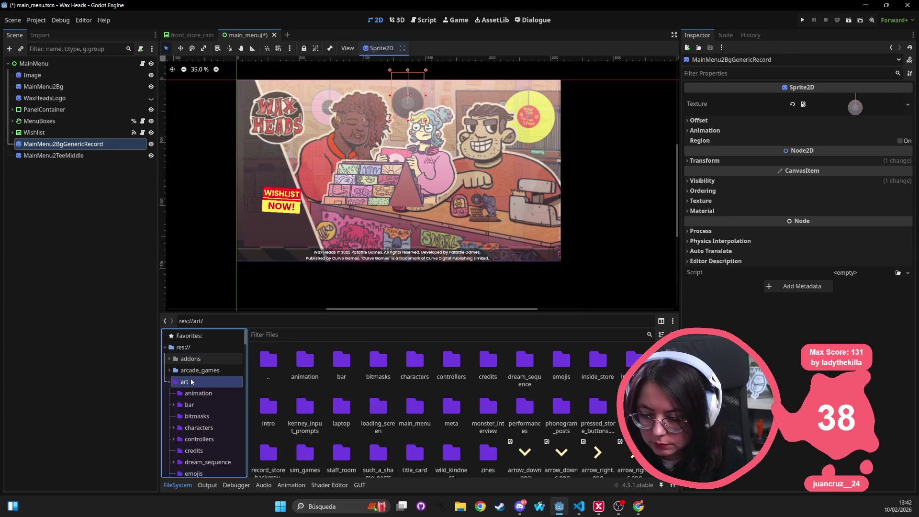
scroll(182, 392, "down", 3)
left_click(200, 407)
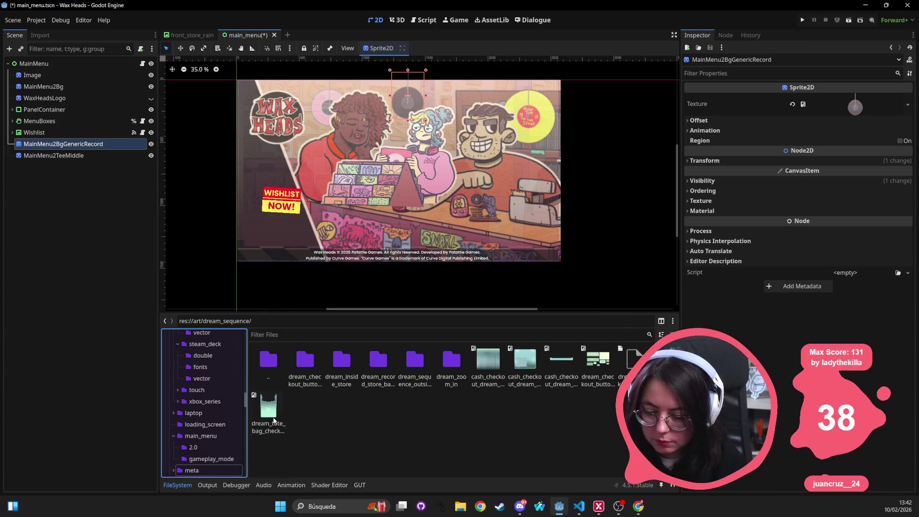
left_click(193, 447)
mouse_move(409, 375)
left_mouse_down()
mouse_move(348, 260)
mouse_move(328, 77)
mouse_move(341, 99)
mouse_move(330, 104)
left_mouse_up()
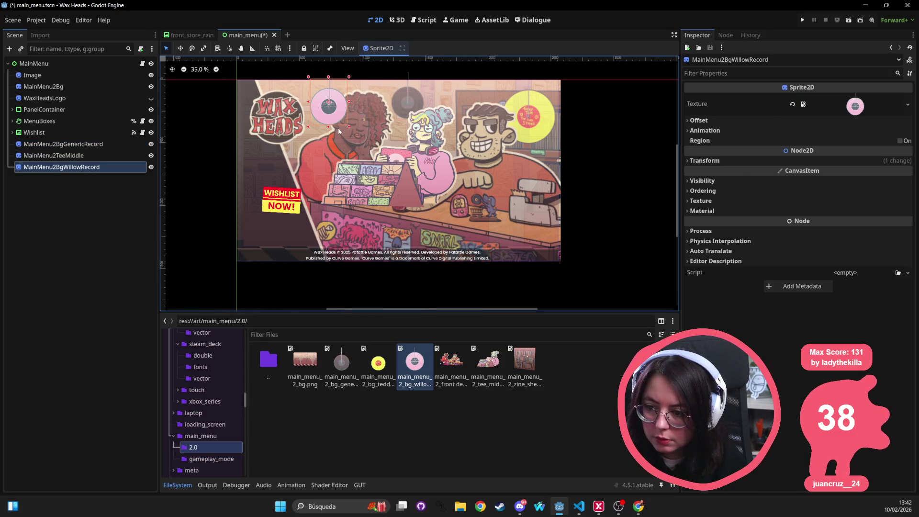
mouse_move(48, 169)
left_mouse_down()
mouse_move(55, 173)
mouse_move(61, 109)
mouse_move(57, 172)
mouse_move(29, 169)
mouse_move(335, 287)
left_mouse_up()
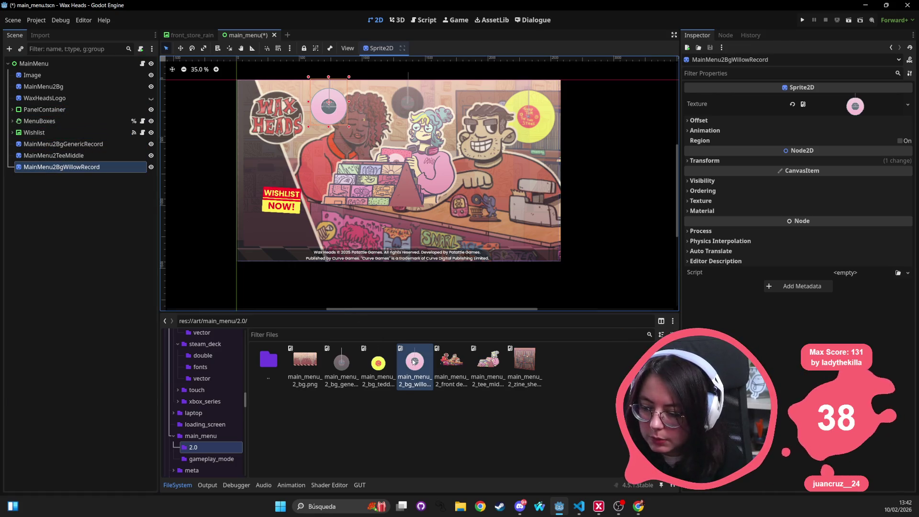
Add the teddy record, front desk and zine shelf sprites, moving the zine shelf behind the others
mouse_move(378, 362)
left_mouse_down()
mouse_move(538, 164)
mouse_move(529, 103)
left_mouse_up()
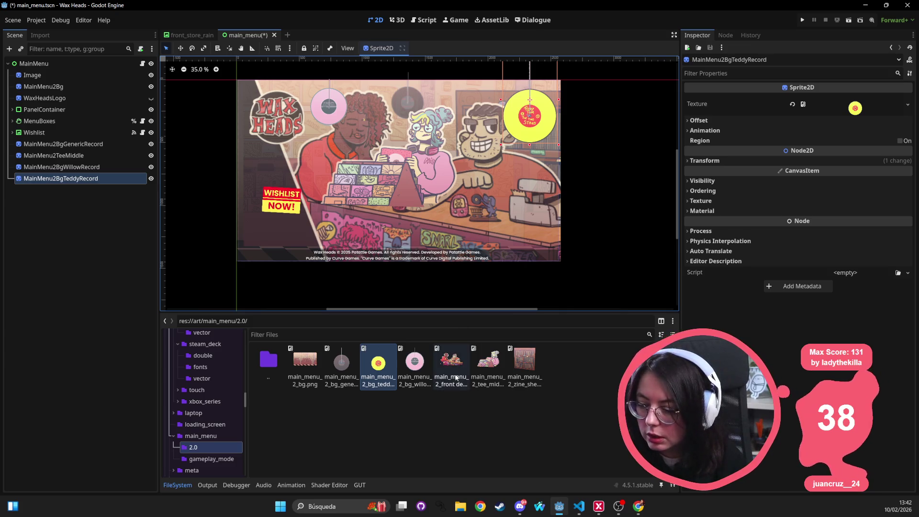
mouse_move(456, 378)
left_mouse_down()
mouse_move(461, 202)
mouse_move(413, 183)
mouse_move(442, 182)
left_mouse_up()
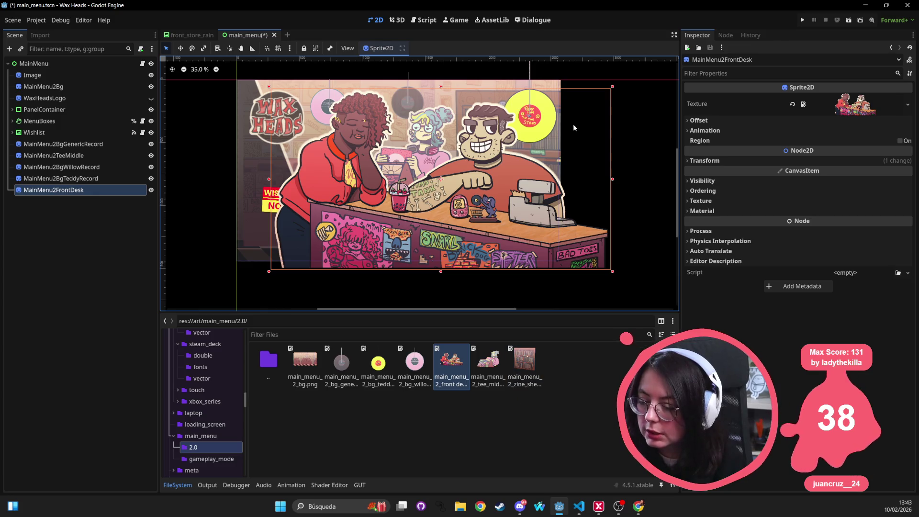
left_click_drag(524, 362, 540, 181)
left_click_drag(79, 203, 69, 141)
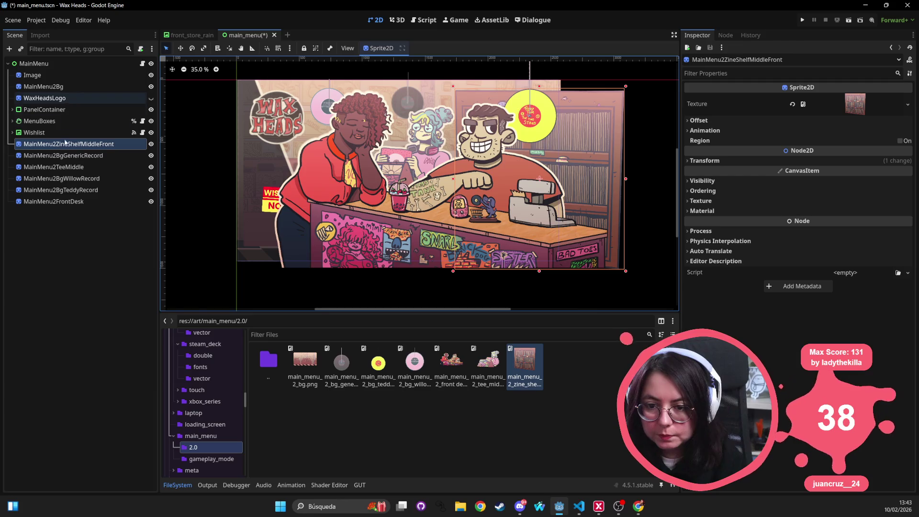
Toggle MainMenu2Bg's visibility on and off to compare it against the reference
left_click(82, 201)
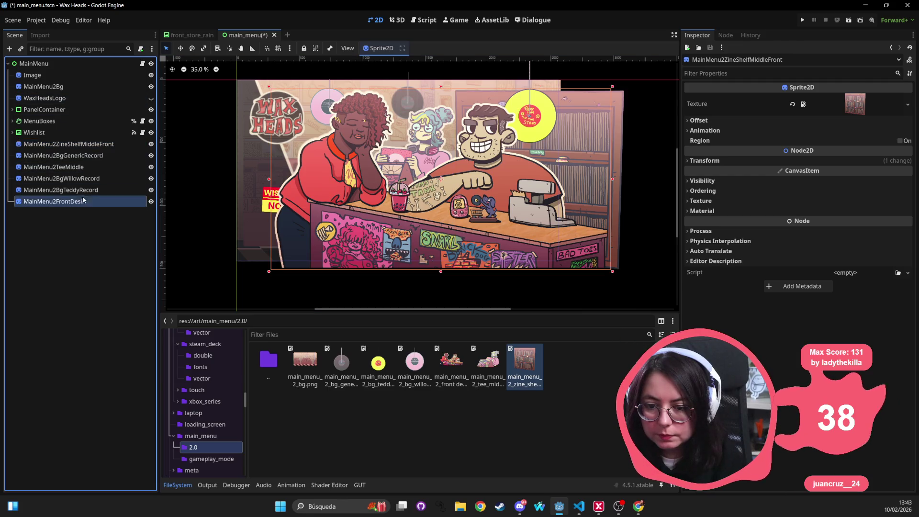
left_click(74, 89)
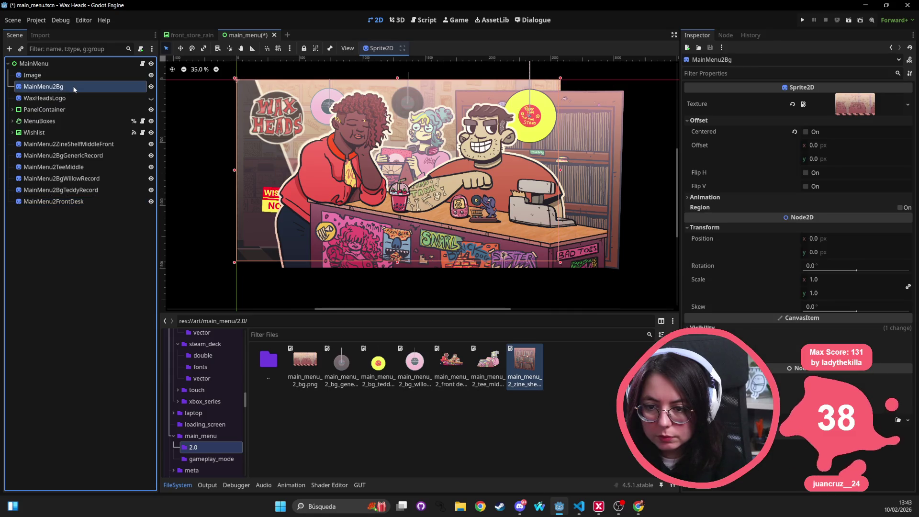
left_click(151, 88)
left_click(151, 88)
left_click(151, 88)
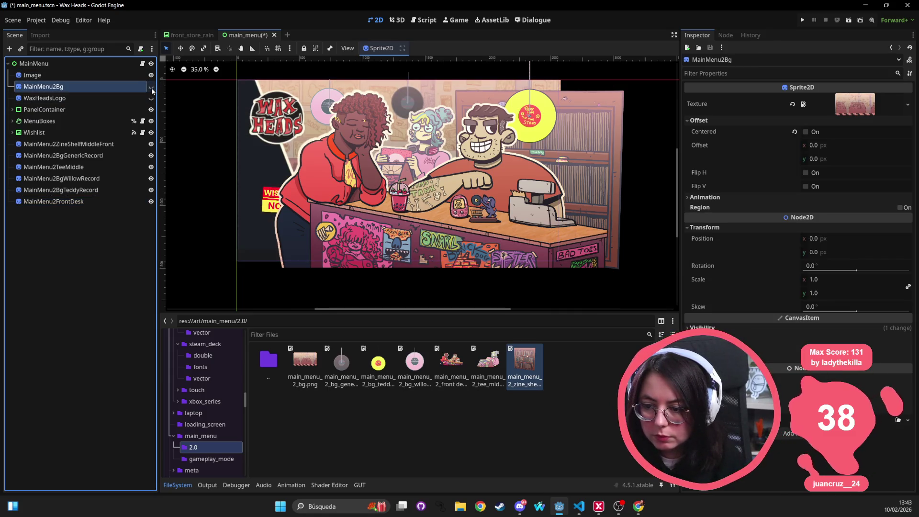
left_click(151, 88)
left_click(151, 88)
left_click(152, 88)
Move MainMenu2Bg below Wishlist and the seven new sprites up beside the Image reference
left_click_drag(107, 111, 95, 139)
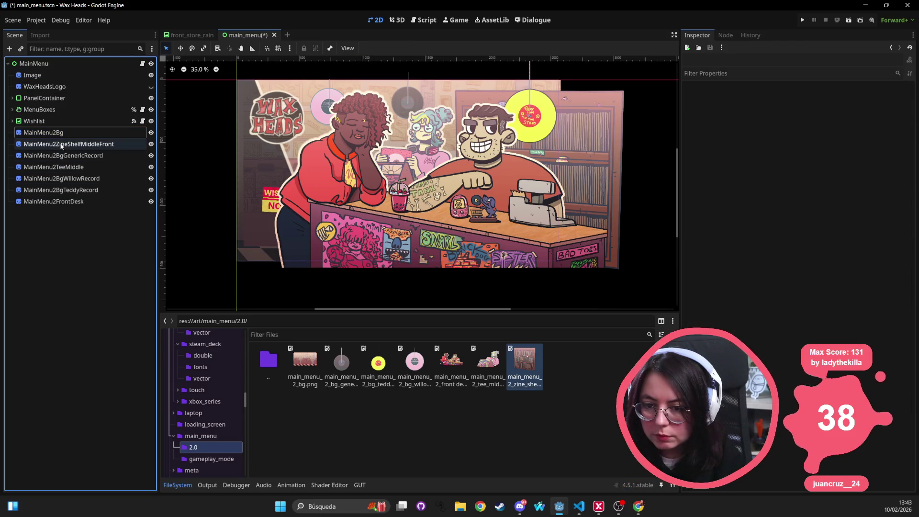
left_click(49, 203, "shift")
left_click_drag(49, 203, 57, 75)
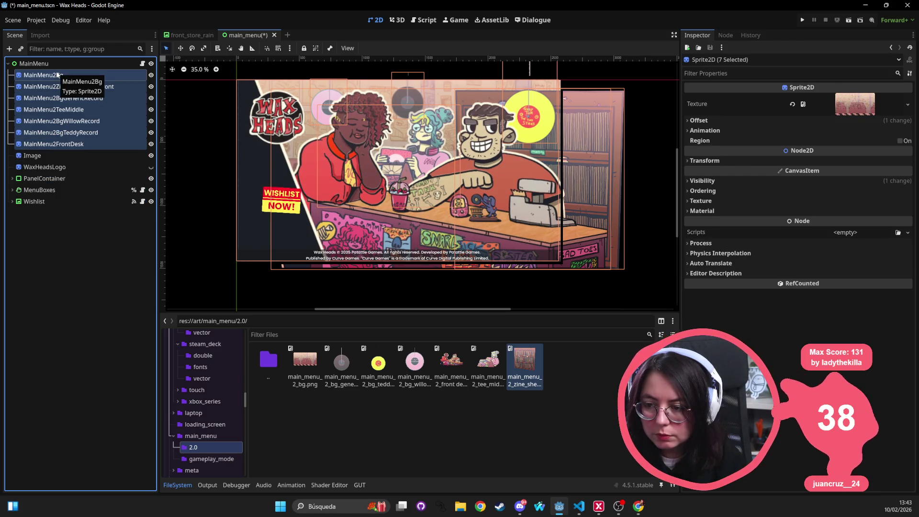
Toggle the Image reference's visibility repeatedly to compare it with the layered sprites
left_click(139, 156)
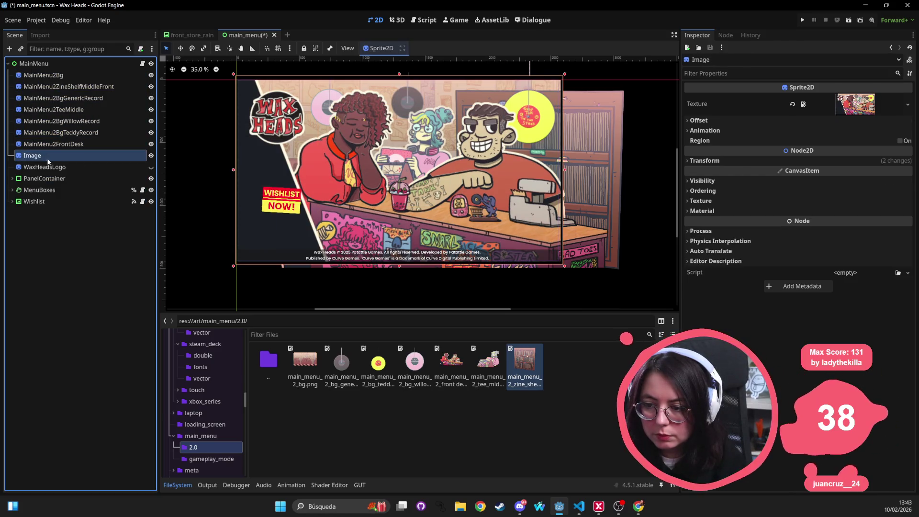
left_click(150, 156)
left_click(151, 156)
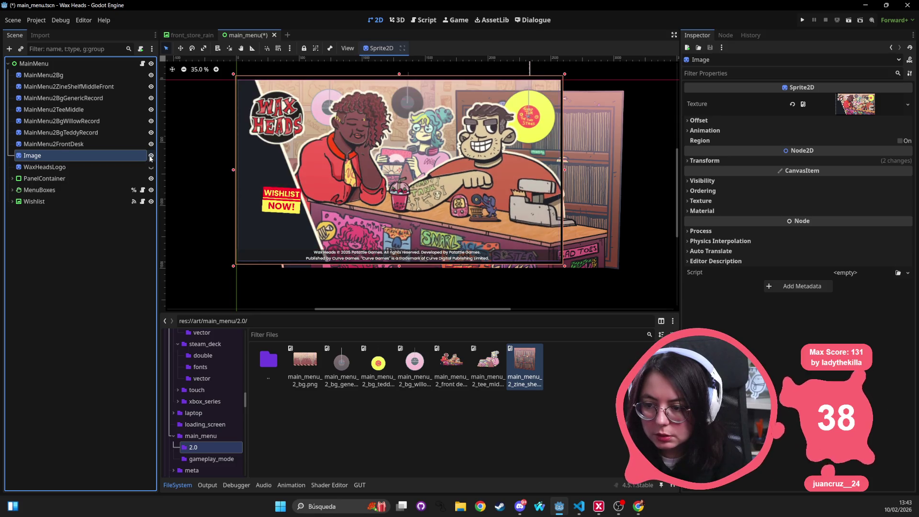
left_click(151, 156)
left_click(151, 156)
left_click(151, 156)
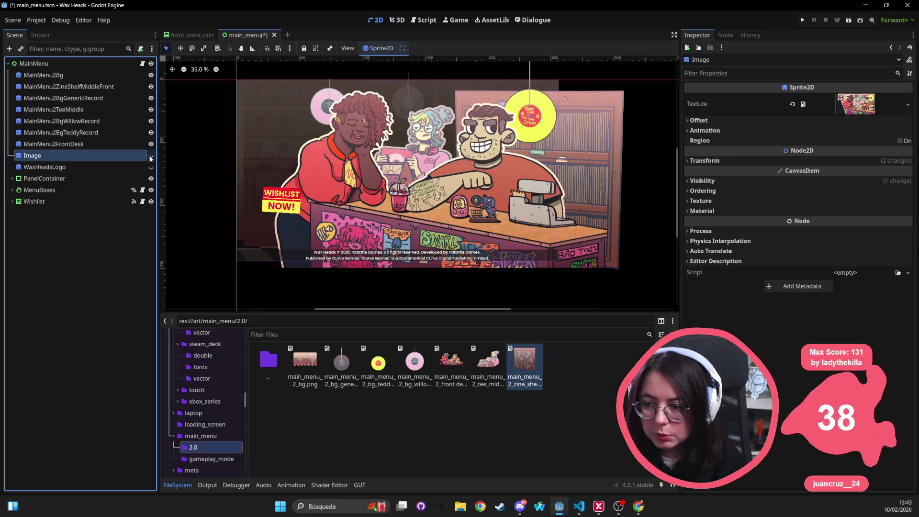
left_click(150, 157)
left_click(150, 157)
Delete the Image reference node and confirm the removal
left_click(86, 144)
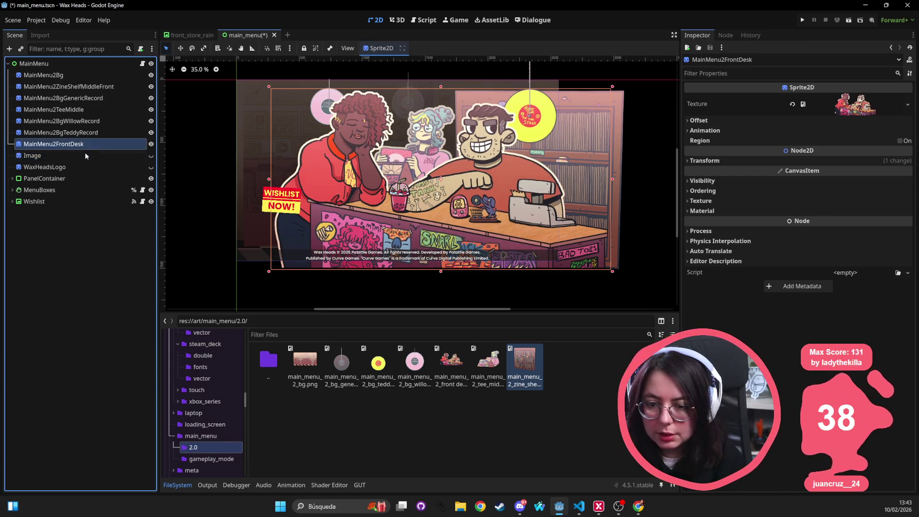
left_click(85, 153)
key("Delete")
key("Return")
left_click(84, 153)
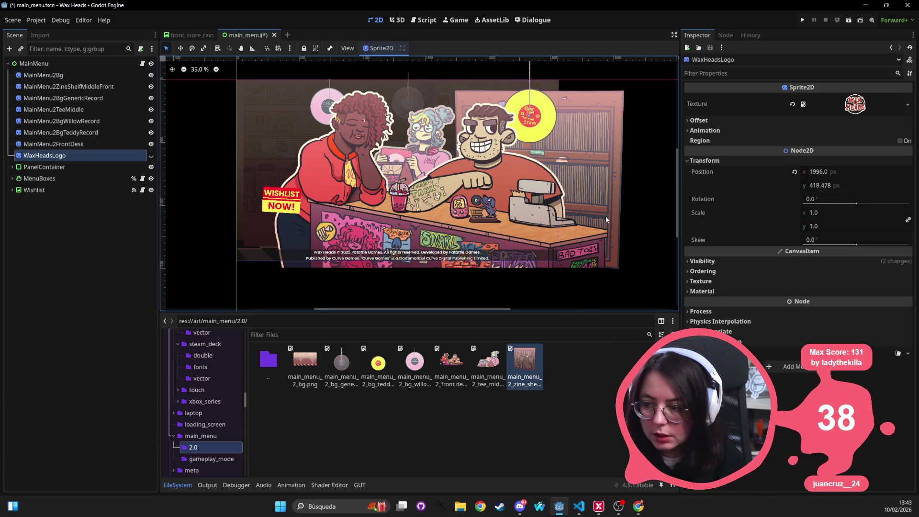
left_click(43, 75)
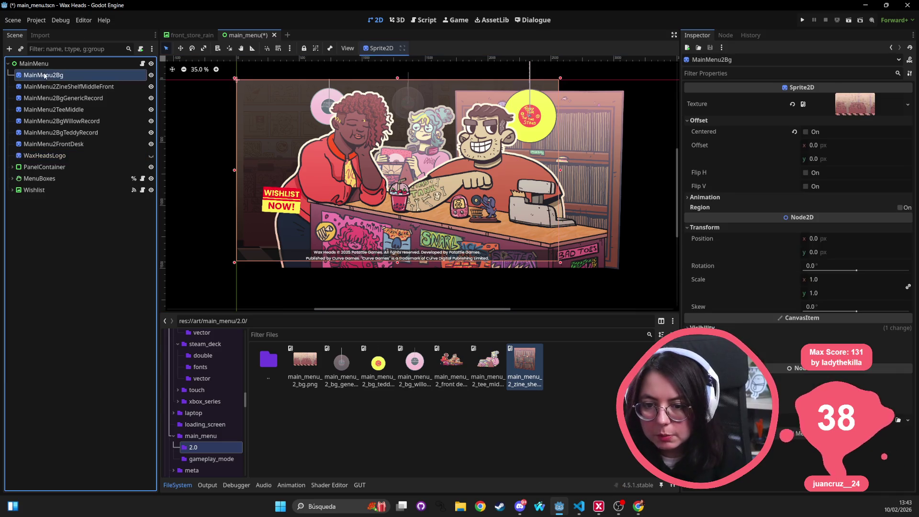
Revert MainMenu2BgGenericRecord's Visibility > Modulate to its default opaque white
left_click(768, 330)
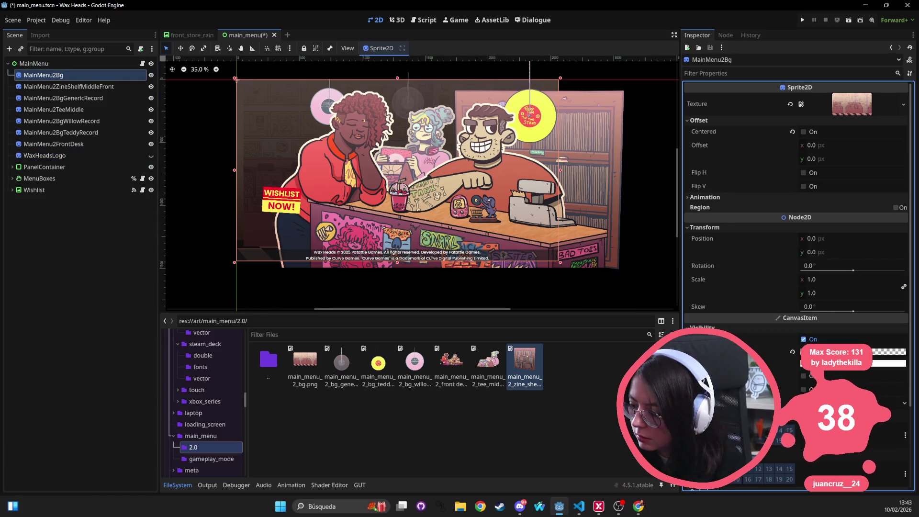
left_click(593, 187)
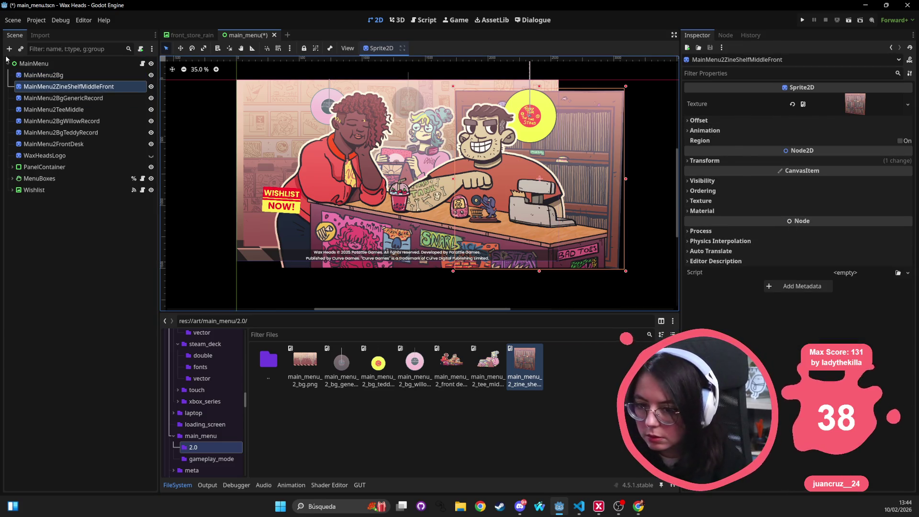
left_click(62, 98)
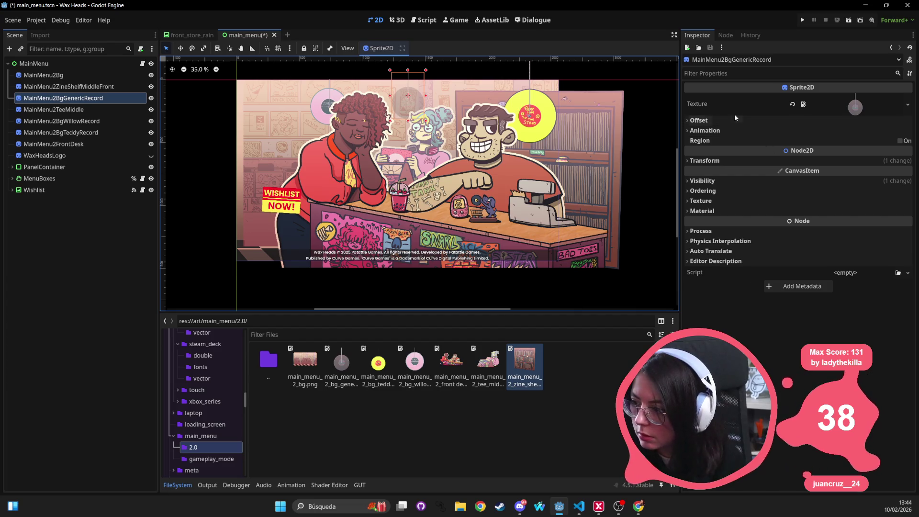
left_click(746, 181)
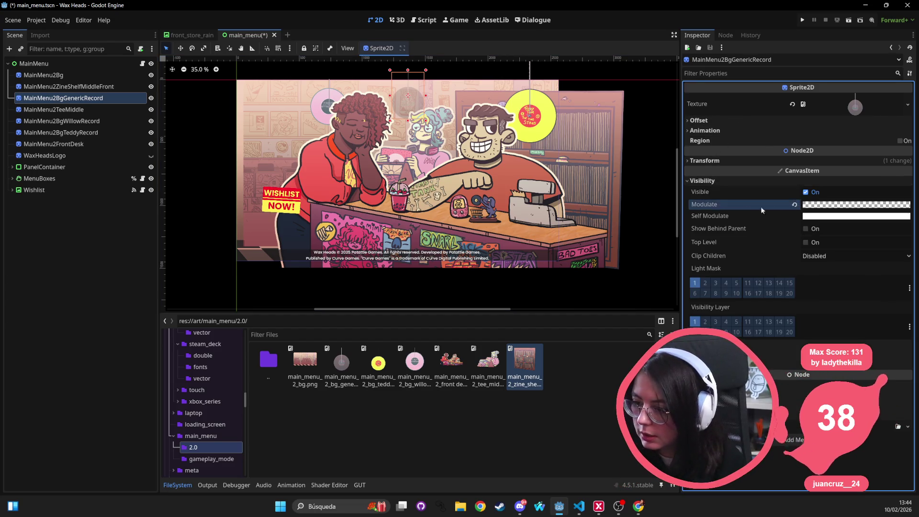
left_click(794, 205)
scroll(478, 209, "up", 2)
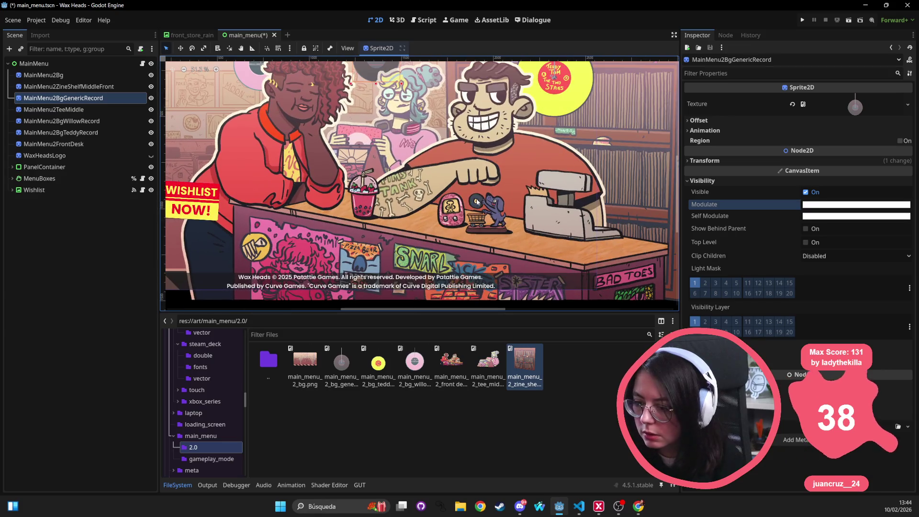
scroll(477, 209, "down", 2)
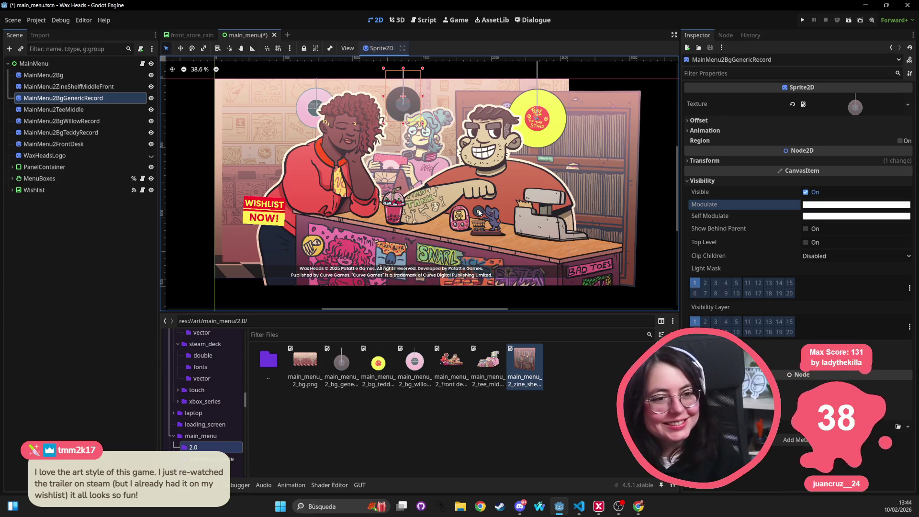
scroll(184, 363, "up", 10)
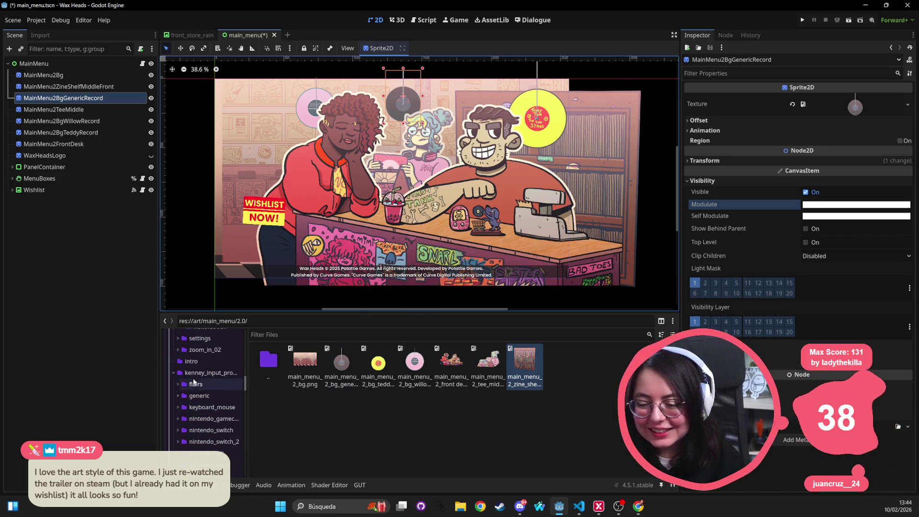
scroll(185, 365, "up", 10)
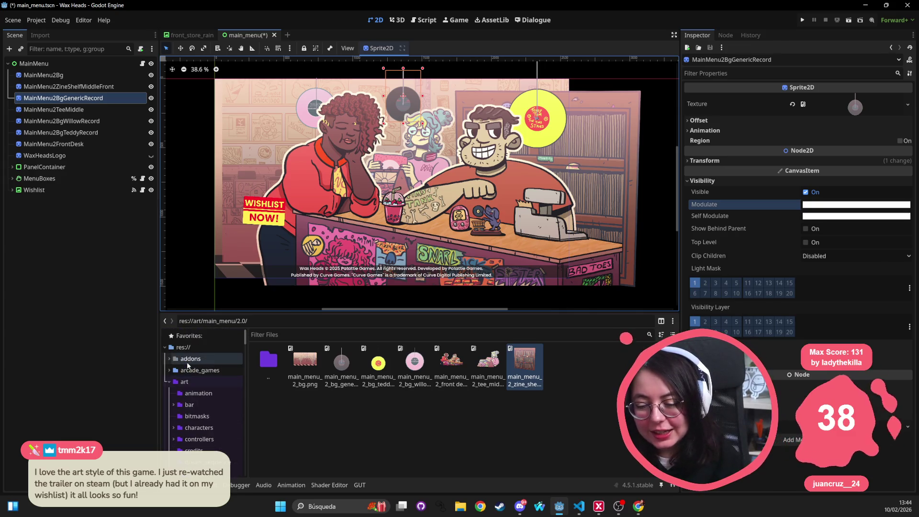
Drag image.png from res:// into the viewport and scale the new Image sprite up over the art
left_click(181, 346)
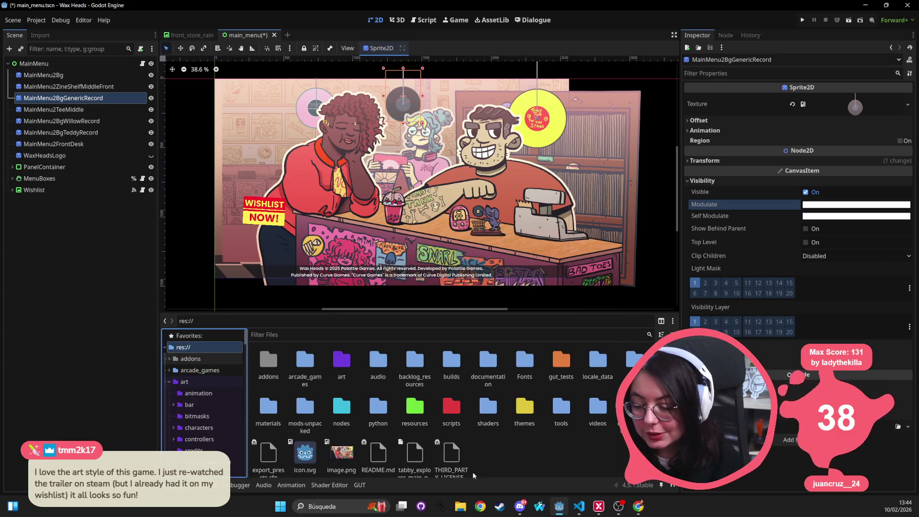
mouse_move(341, 452)
left_mouse_down()
mouse_move(318, 230)
mouse_move(330, 157)
mouse_move(268, 113)
left_mouse_up()
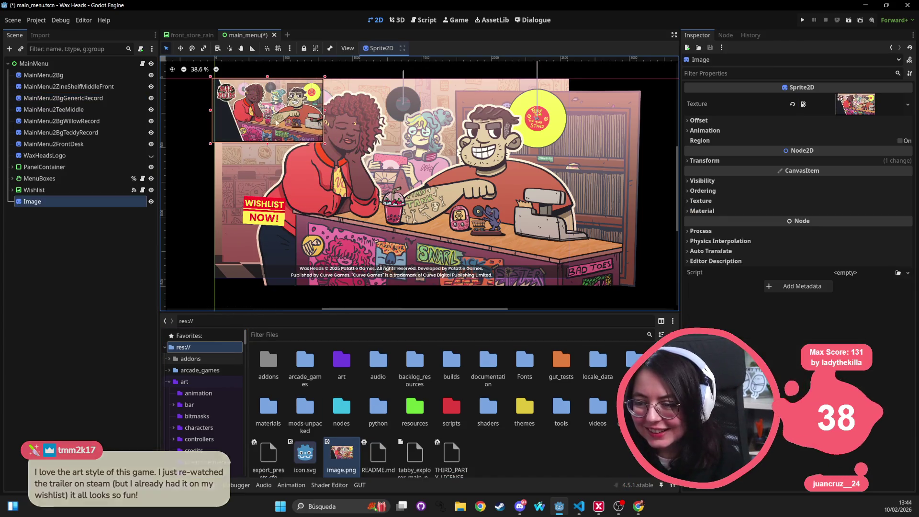
left_click_drag(348, 162, 567, 283)
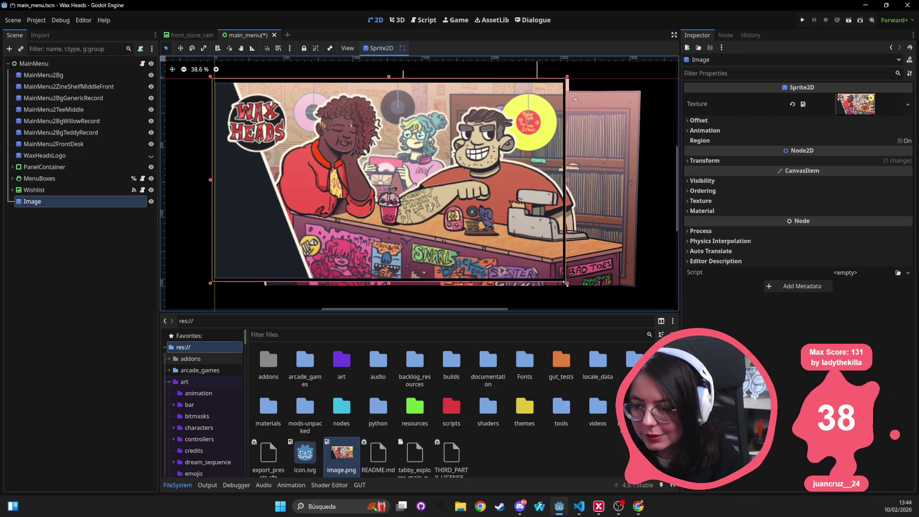
scroll(363, 178, "down", 3)
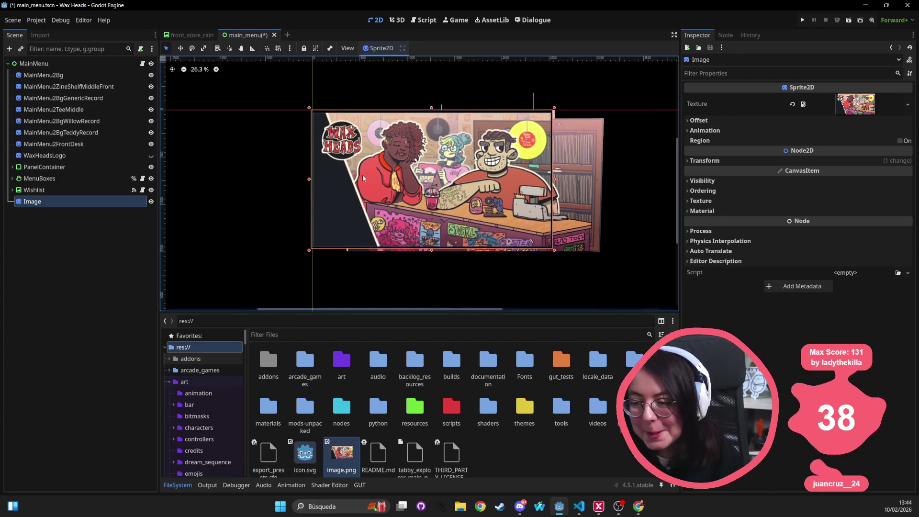
left_click(66, 61)
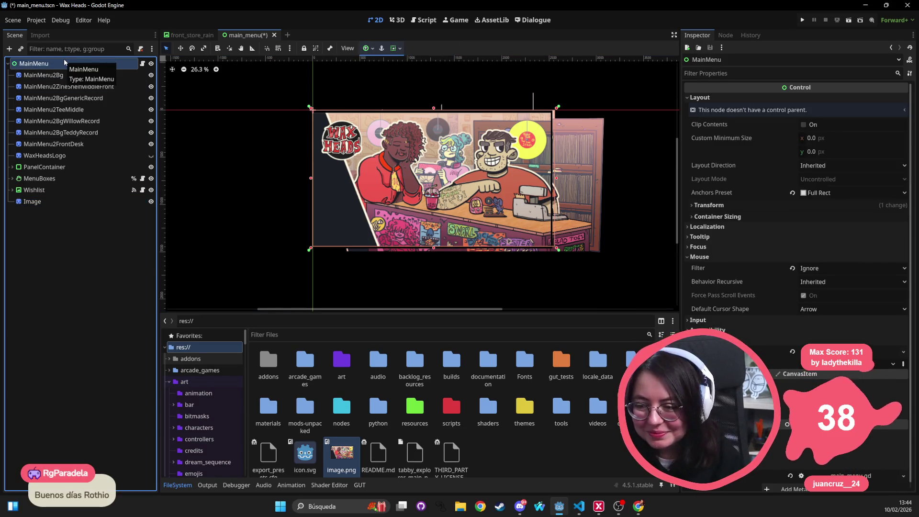
right_click(64, 61)
left_click(104, 81)
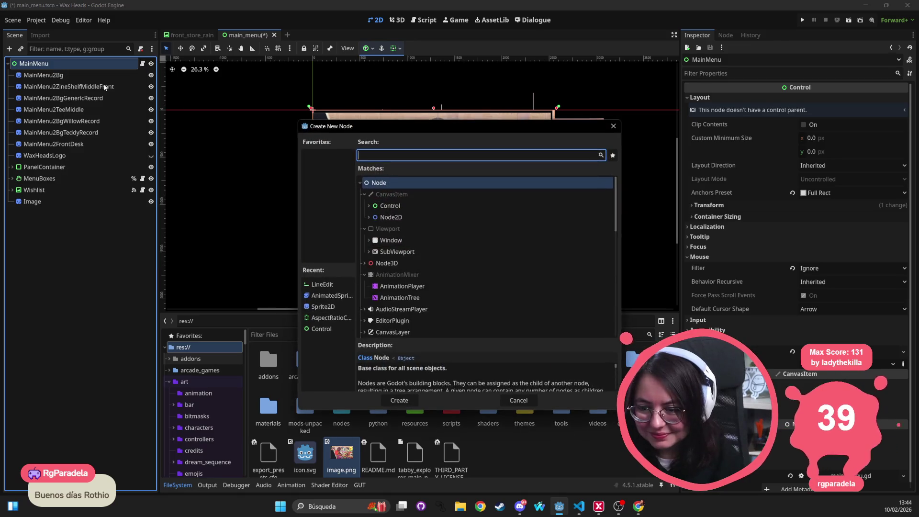
type("co")
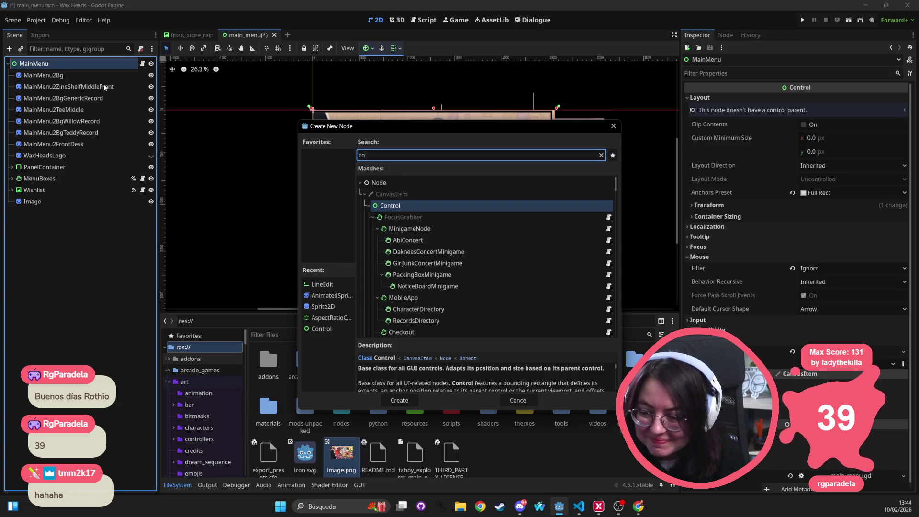
key("BackSpace")
key("BackSpace")
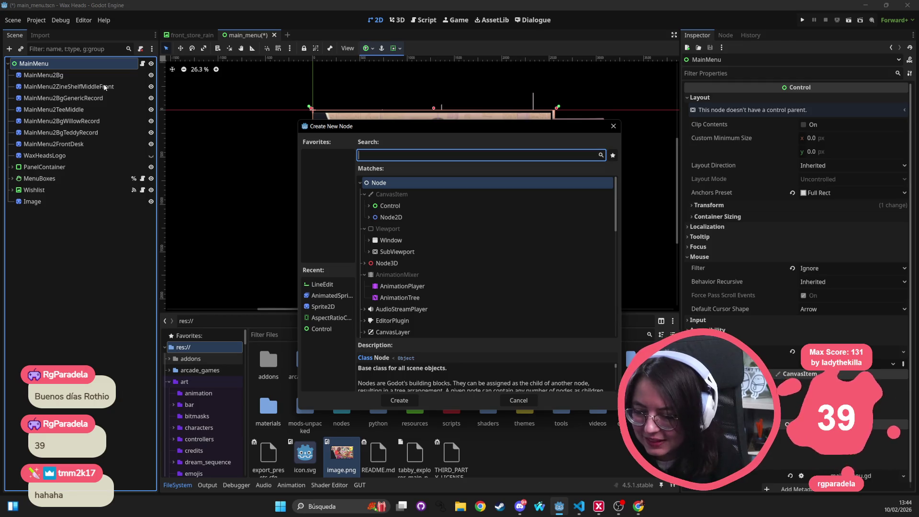
key("Down")
key("Down")
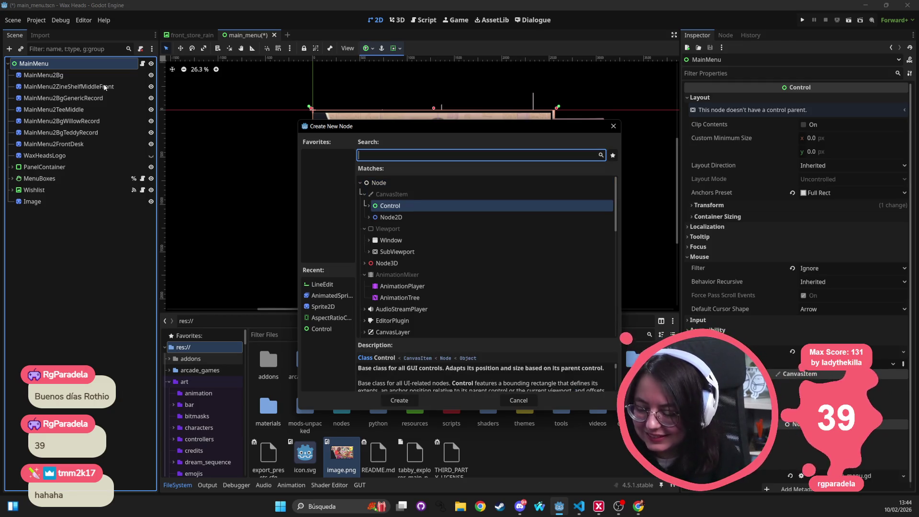
key("Return")
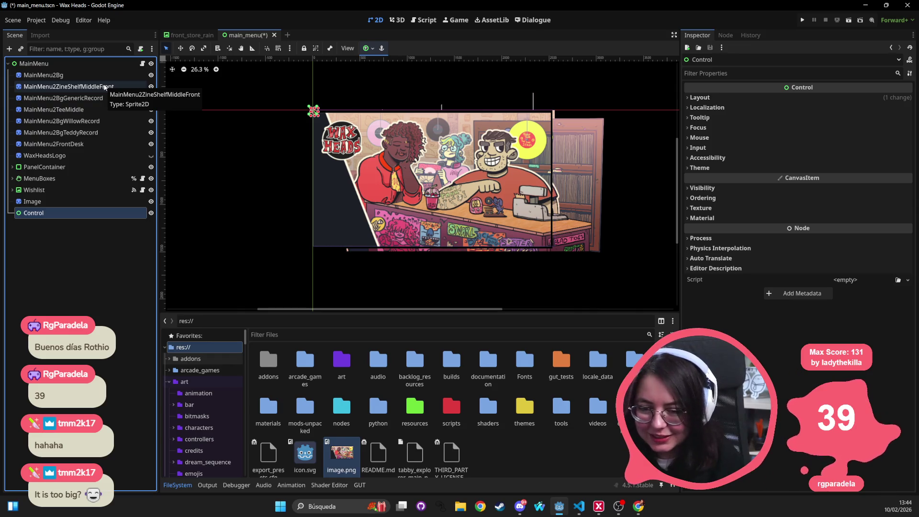
key("ctrl+z")
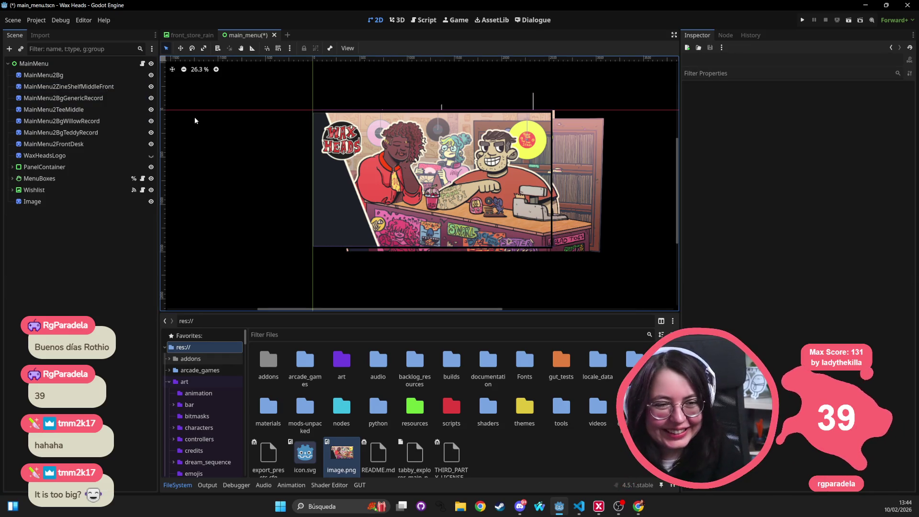
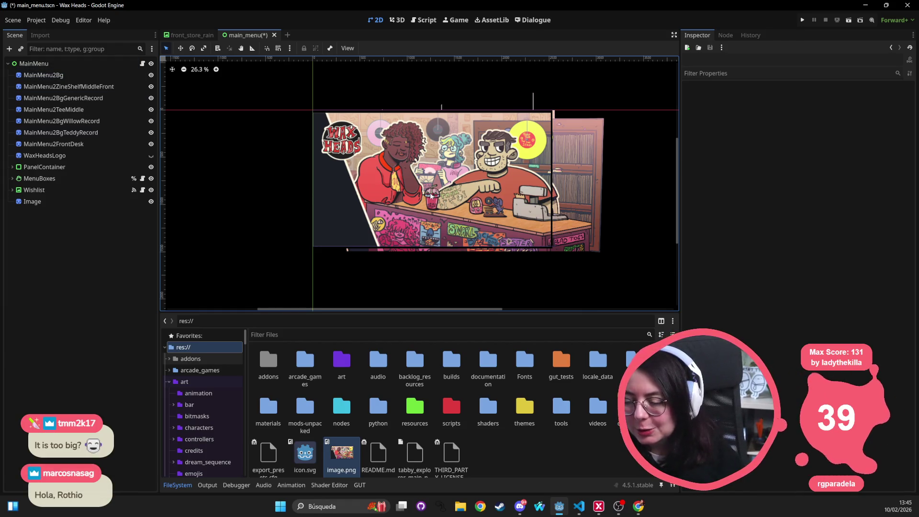
Nudge the Image sprite slightly up and scale it up a bit from its bottom-right corner
scroll(431, 195, "up", 2)
left_click_drag(419, 193, 420, 188)
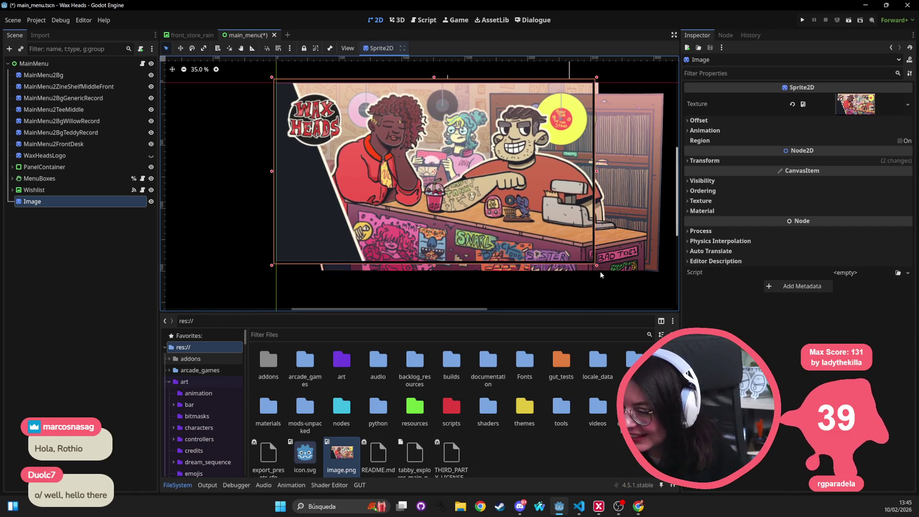
left_click_drag(597, 267, 585, 268)
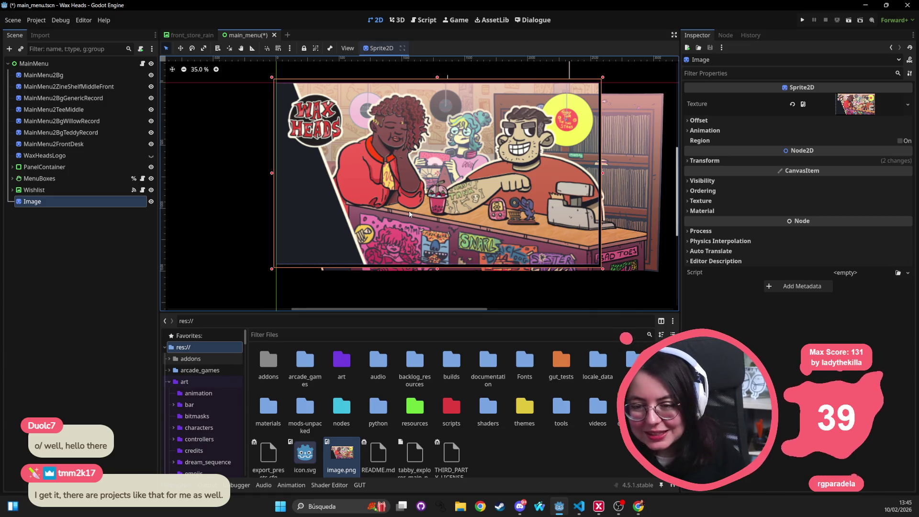
left_click(54, 67)
right_click(54, 67)
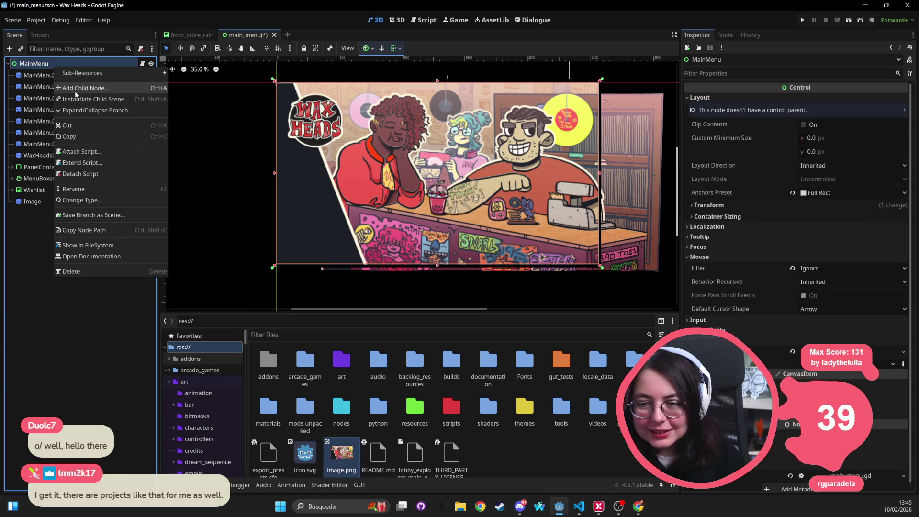
Create a Panel node as a child of MainMenu and stretch it into a large rectangle
left_click(75, 89)
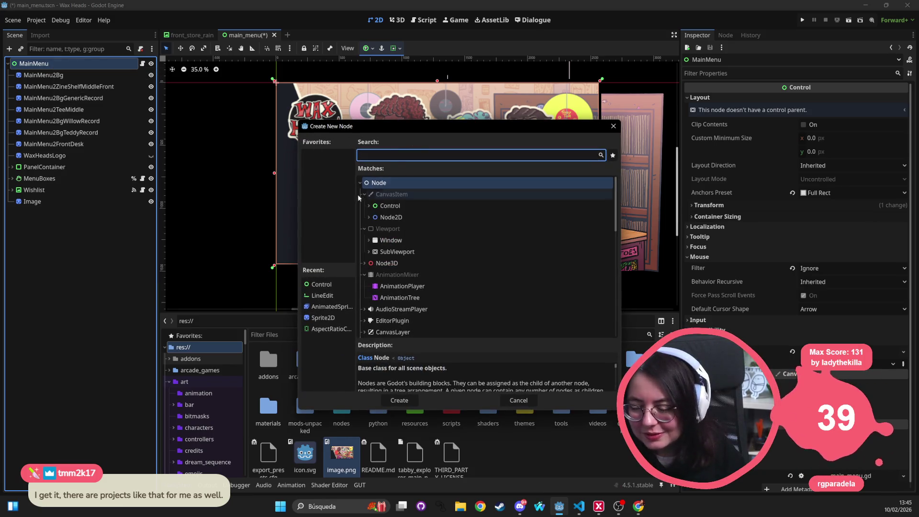
left_click(369, 217)
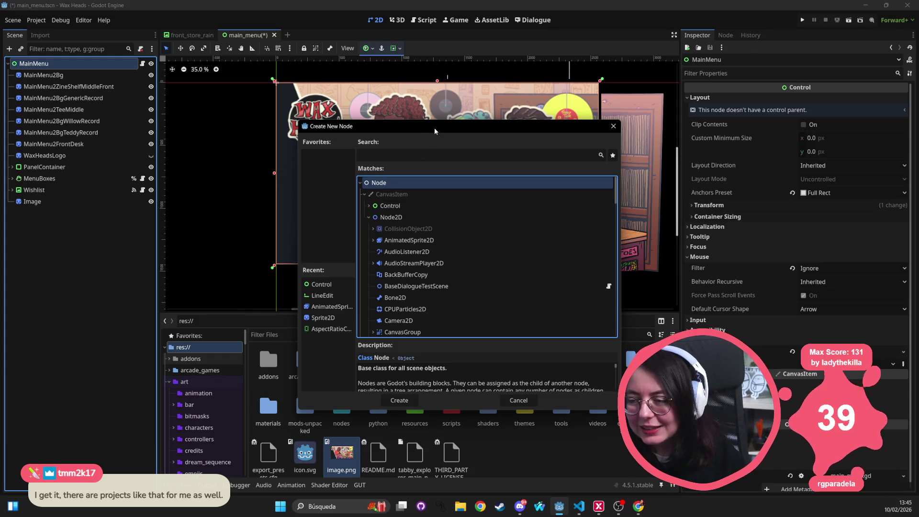
left_click_drag(433, 128, 507, 84)
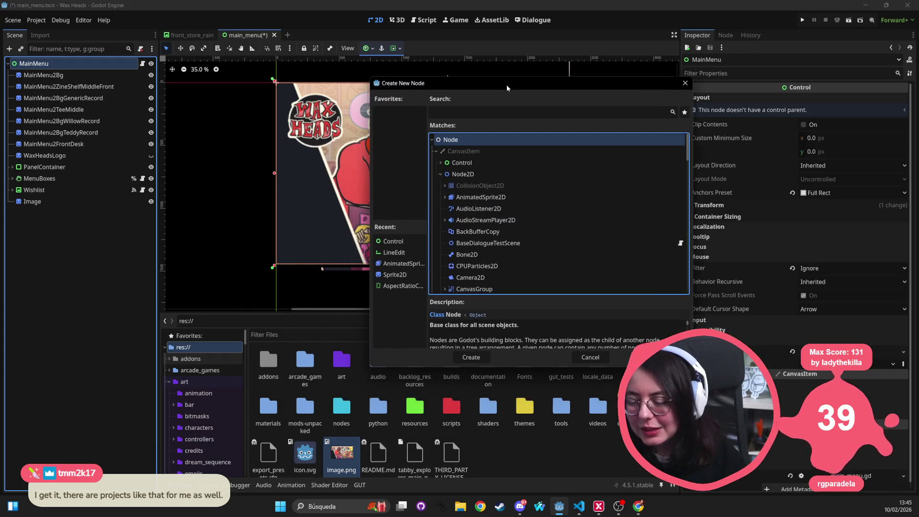
left_click(440, 174)
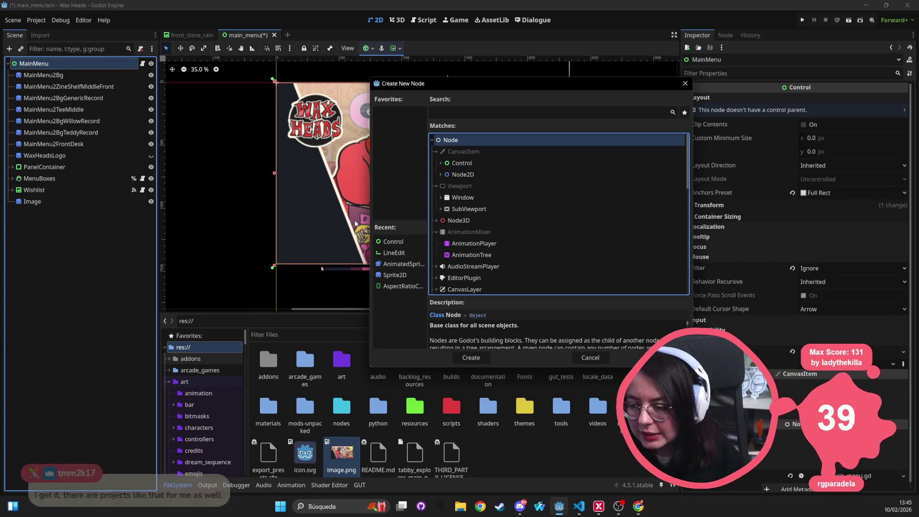
left_click(441, 163)
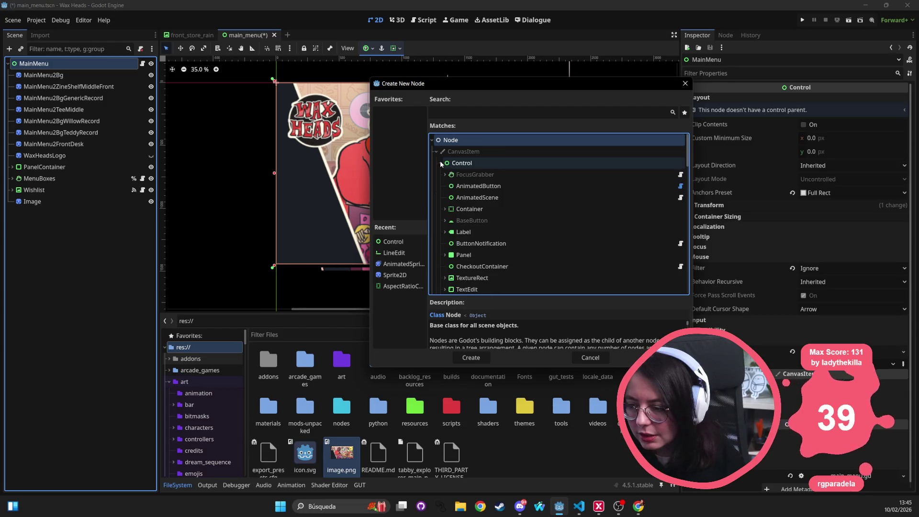
scroll(492, 220, "down", 1)
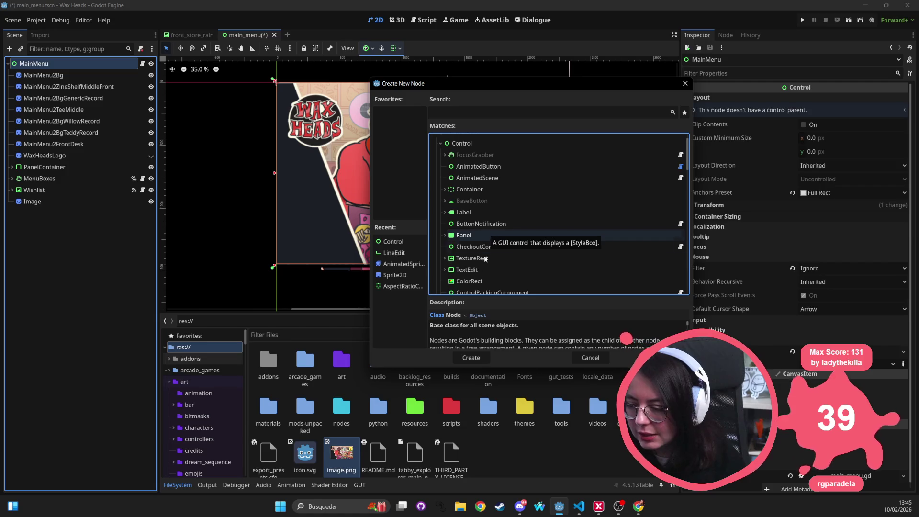
left_click(481, 283)
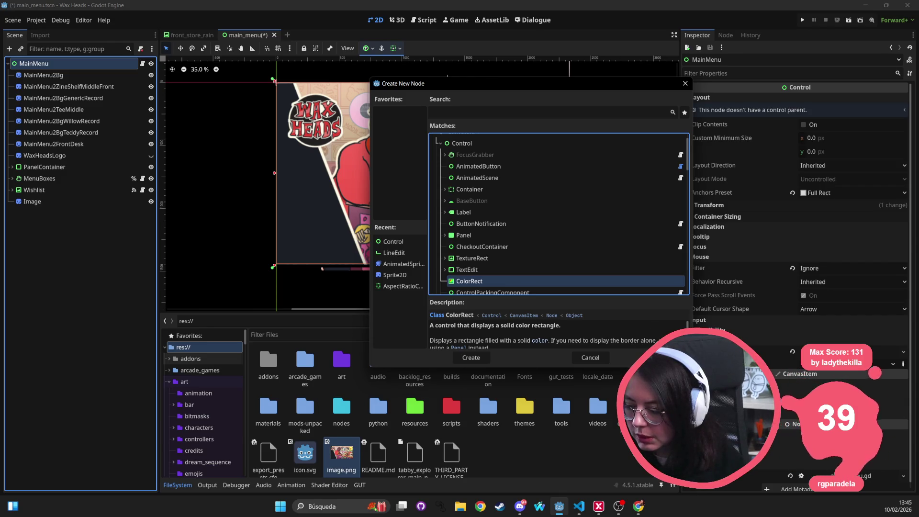
left_click(478, 235)
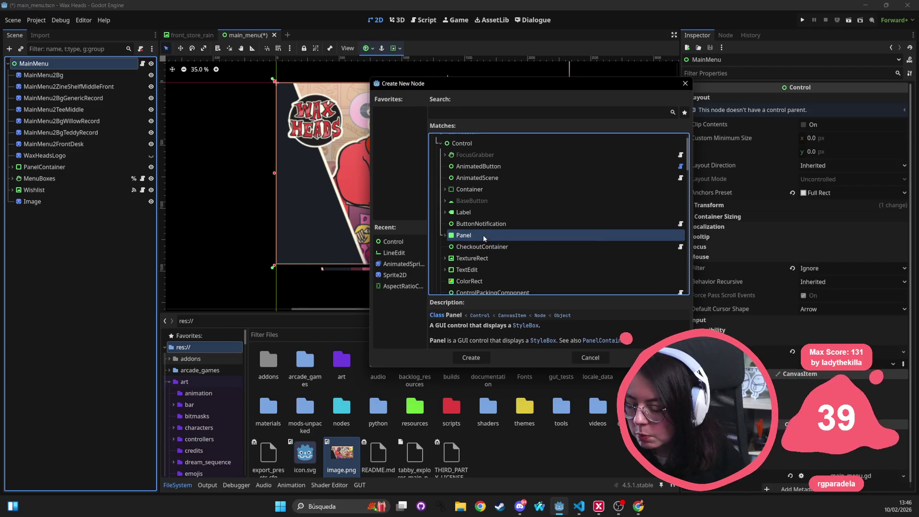
double_click(483, 235)
mouse_move(283, 89)
left_mouse_down()
mouse_move(402, 278)
mouse_move(367, 268)
left_mouse_up()
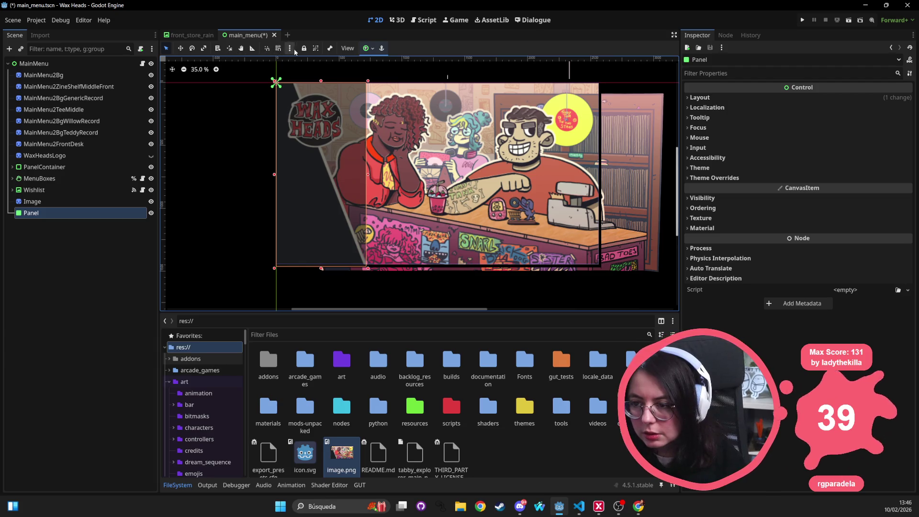
Tilt the Panel with the rotate tool, shift it left, set its pivot and rotate it slightly
left_click(192, 48)
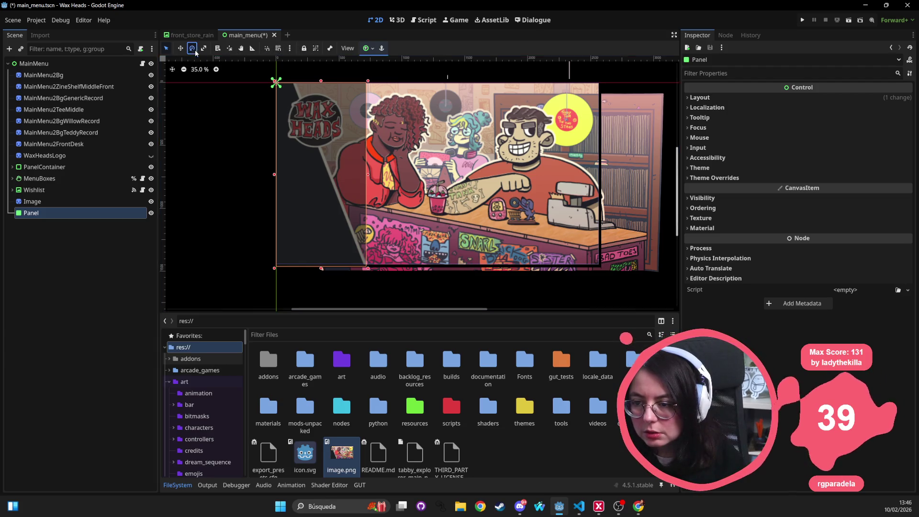
mouse_move(298, 100)
left_mouse_down()
mouse_move(277, 103)
mouse_move(334, 102)
left_mouse_up()
mouse_move(356, 137)
left_mouse_down()
mouse_move(314, 196)
mouse_move(268, 184)
mouse_move(290, 181)
left_mouse_up()
left_click(180, 50)
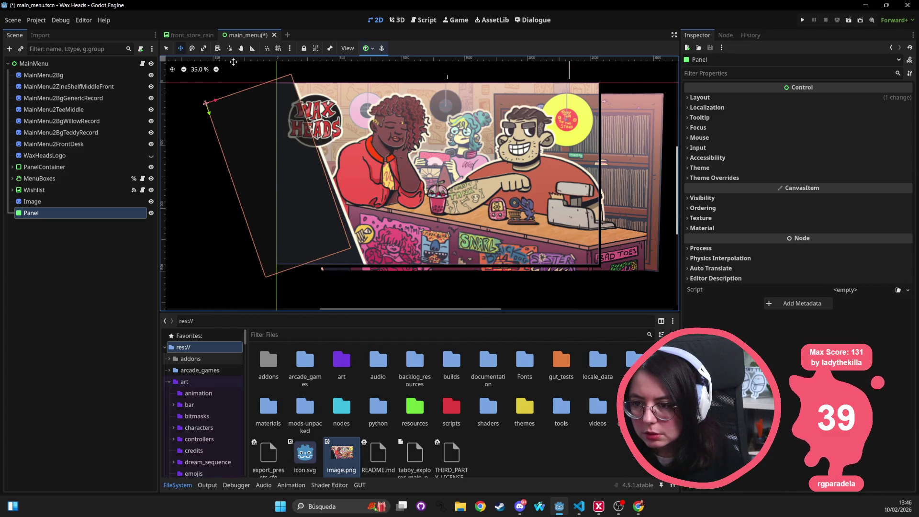
left_click(230, 50)
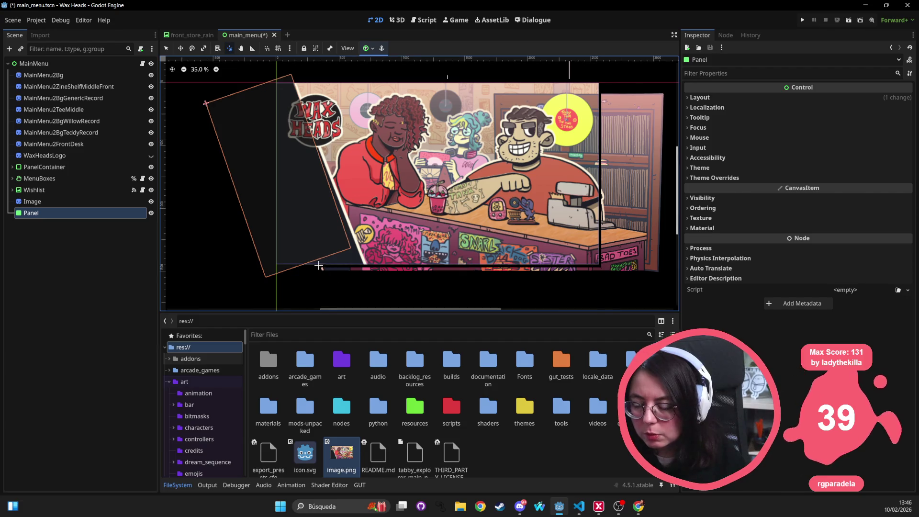
left_click(195, 49)
left_click_drag(293, 249, 304, 248)
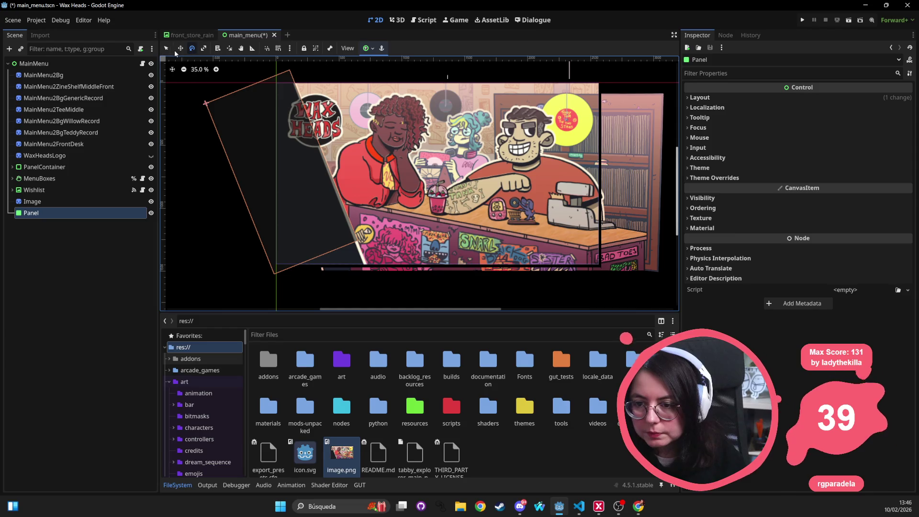
Drag the Panel's bottom-left corner downward to extend it over the shop art
left_click(166, 48)
left_click(273, 278)
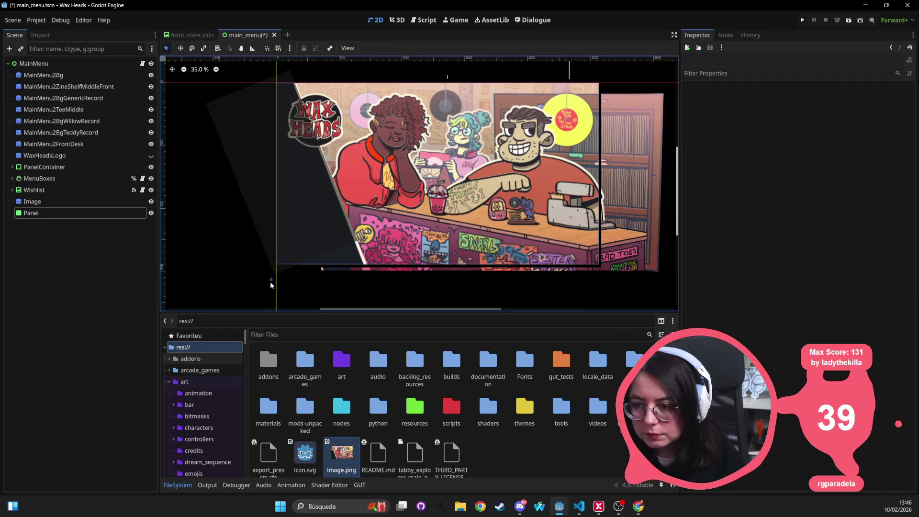
left_click_drag(275, 279, 274, 321)
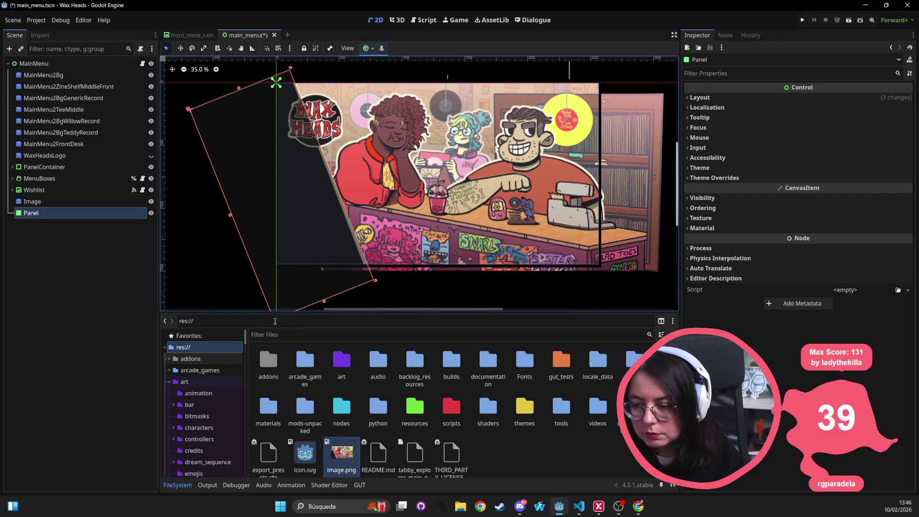
left_click_drag(420, 147, 440, 137)
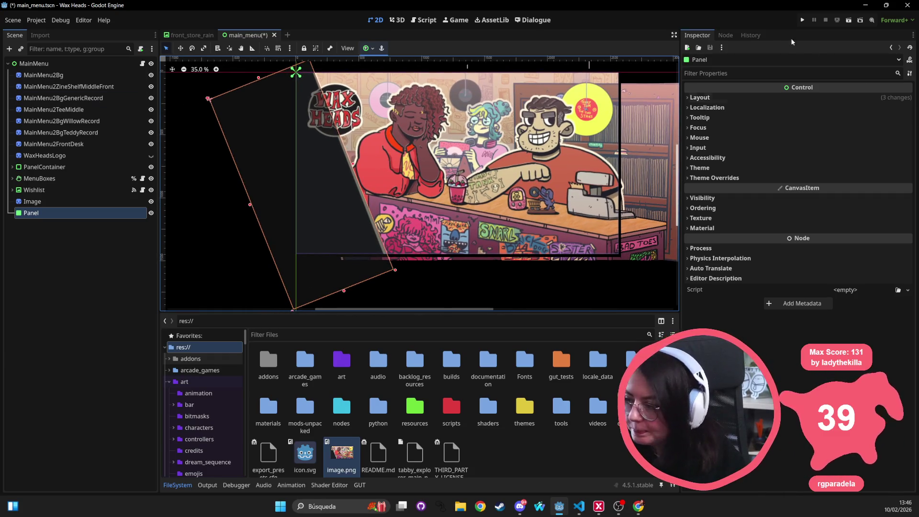
left_click(769, 96)
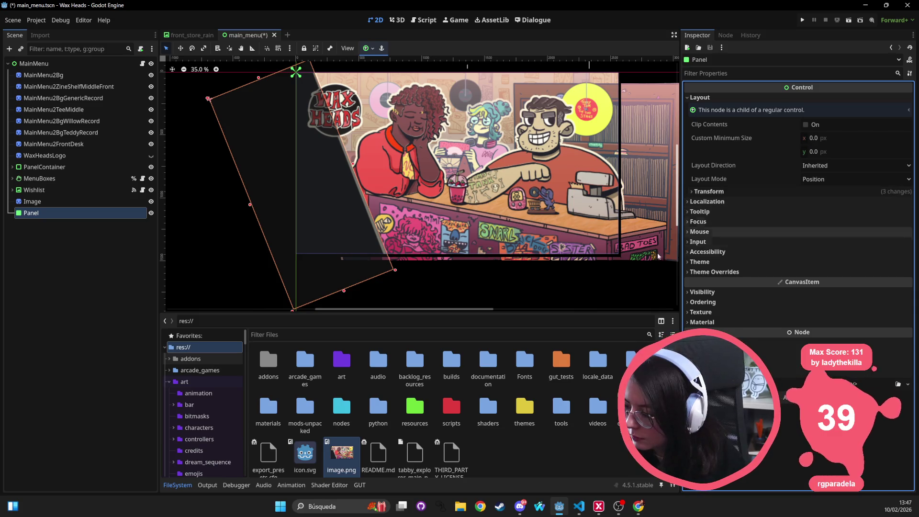
Give the Panel a new StyleBoxFlat style override with BG Color 1d2027
left_click(754, 271)
left_click(753, 281)
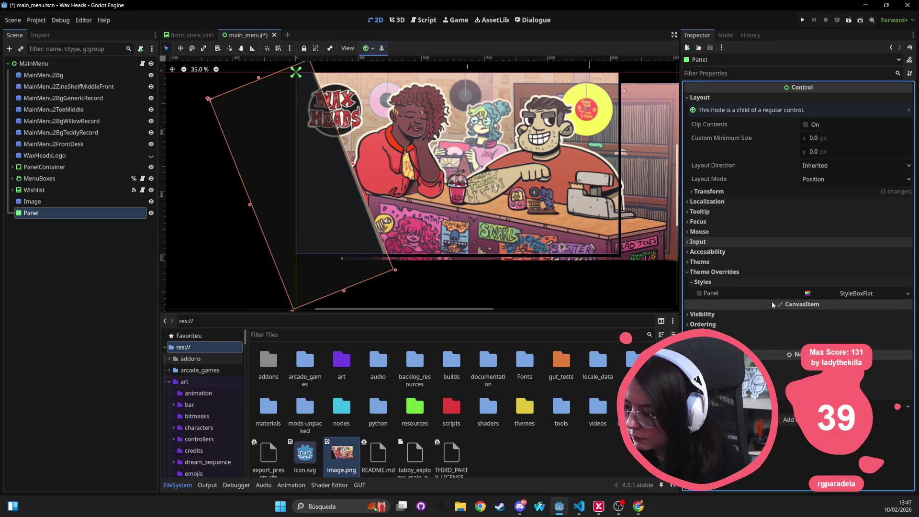
left_click(808, 294)
left_click(902, 293)
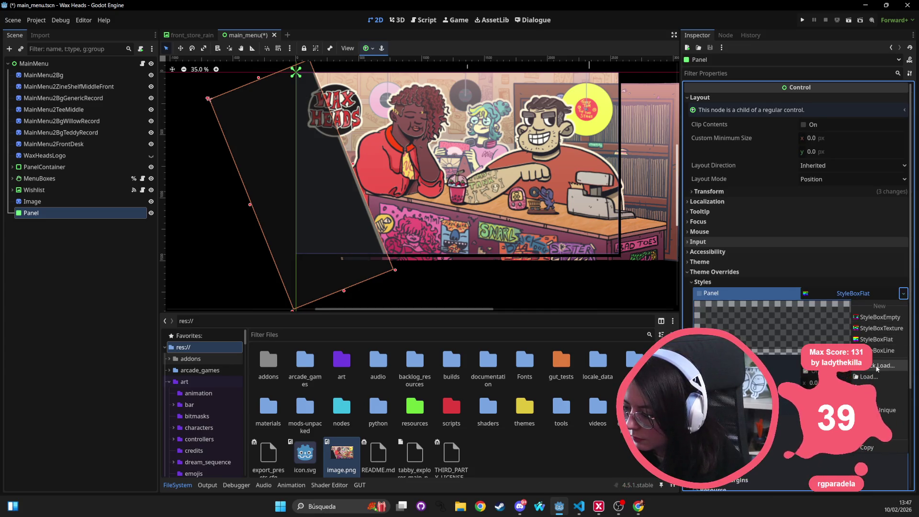
left_click(894, 339)
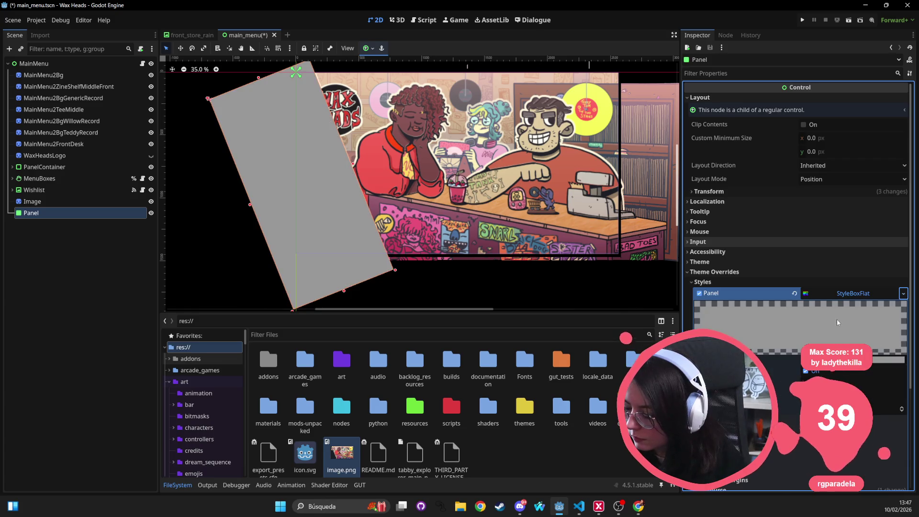
left_click(836, 318)
left_click(842, 258)
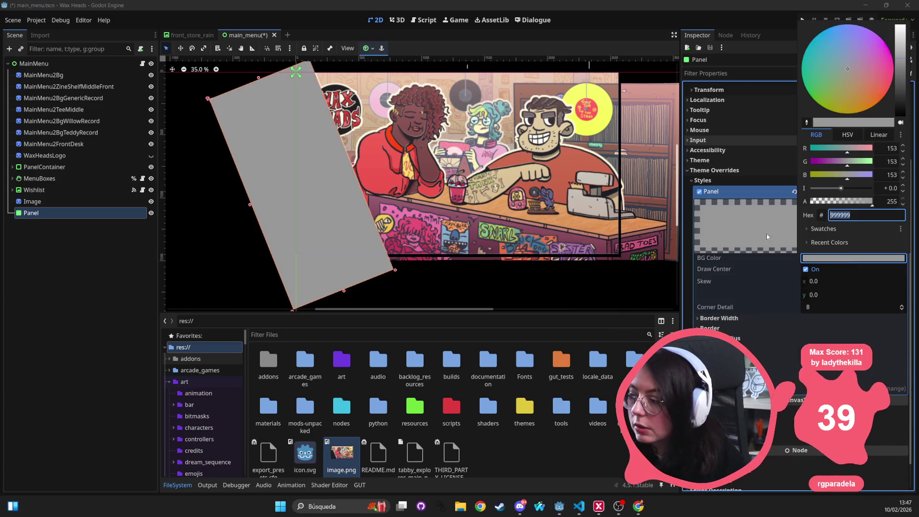
type("1d2027")
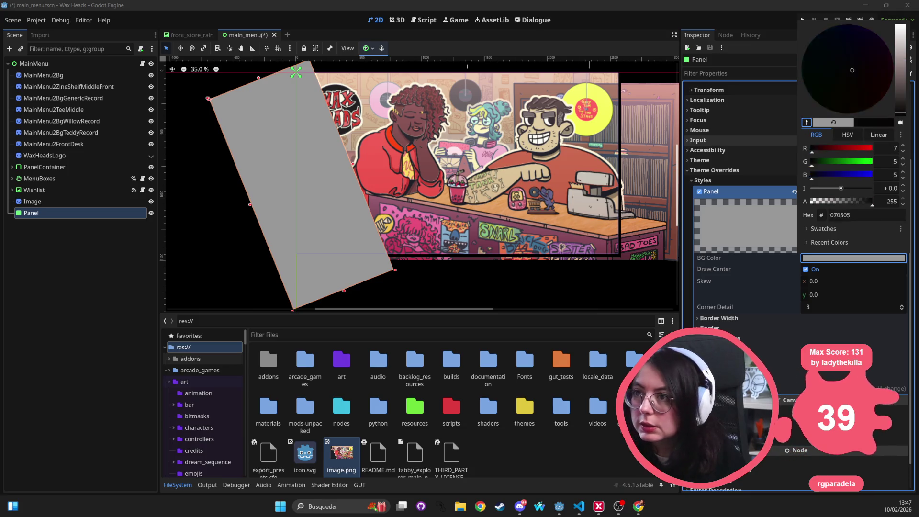
key("Return")
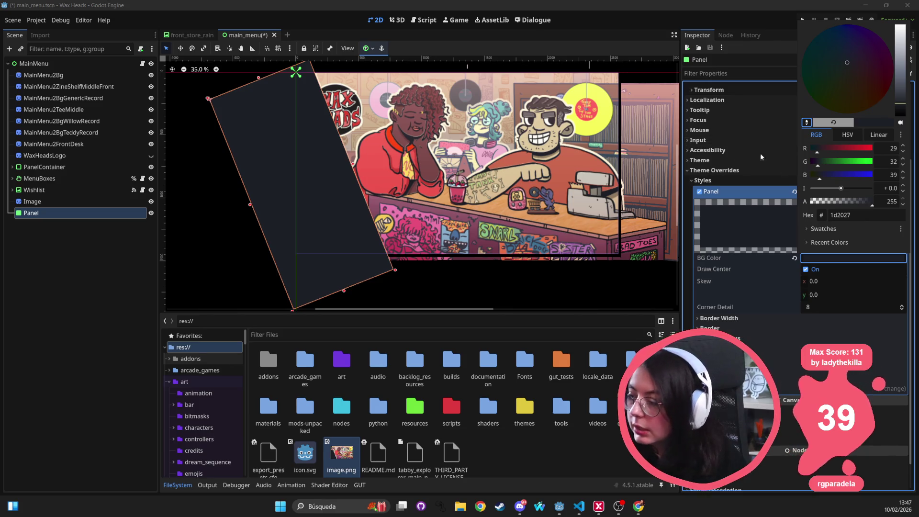
left_click(737, 321)
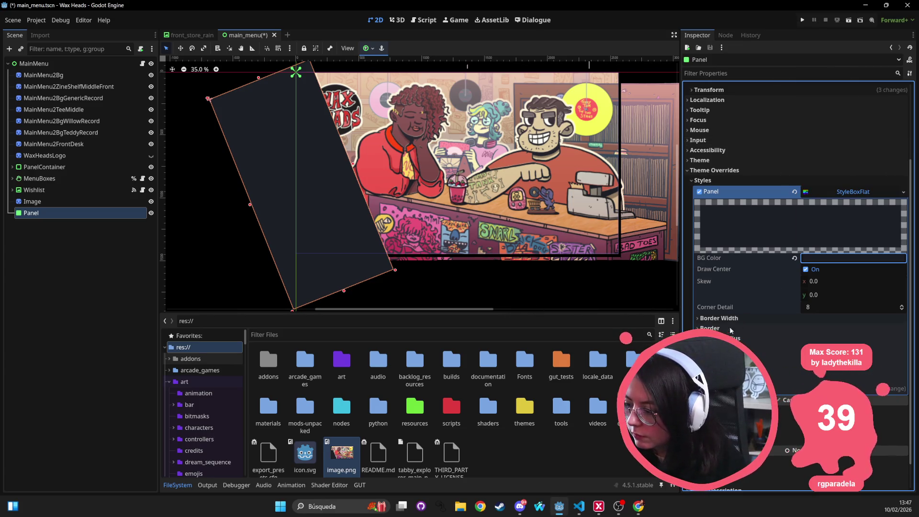
Set the style's border colour to cream fff9e3 and turn off Draw Center
left_click(732, 326)
left_click(814, 338)
left_click(807, 202)
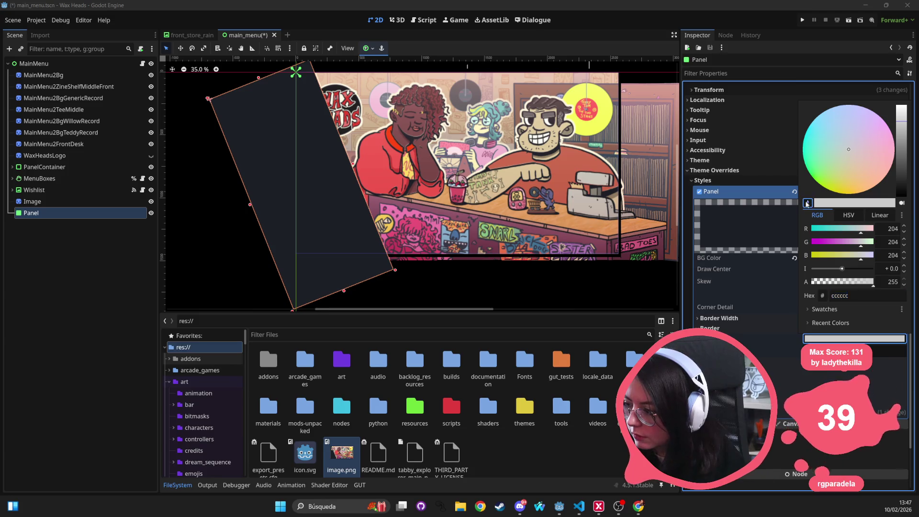
left_click(552, 127)
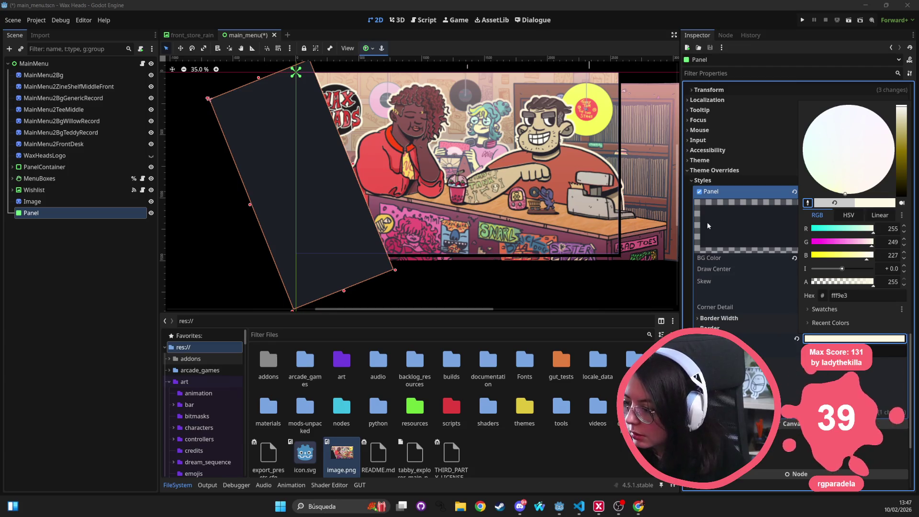
left_click(724, 320)
left_click(726, 319)
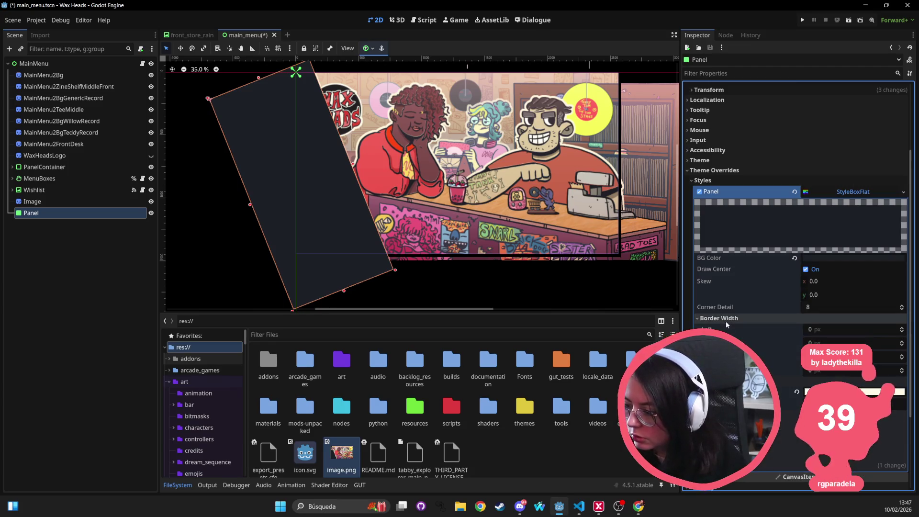
left_click(806, 269)
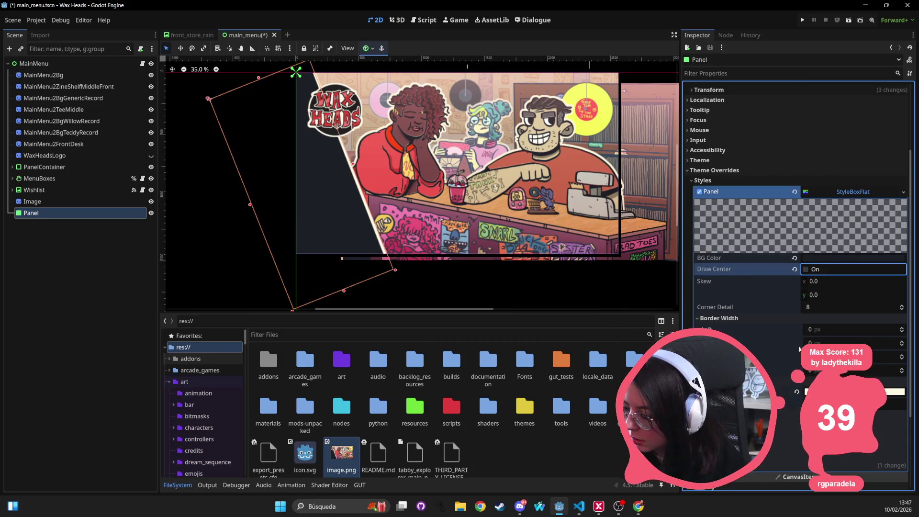
Try a 10 px left border width, then reset it back to 0
left_click(814, 328)
type("10")
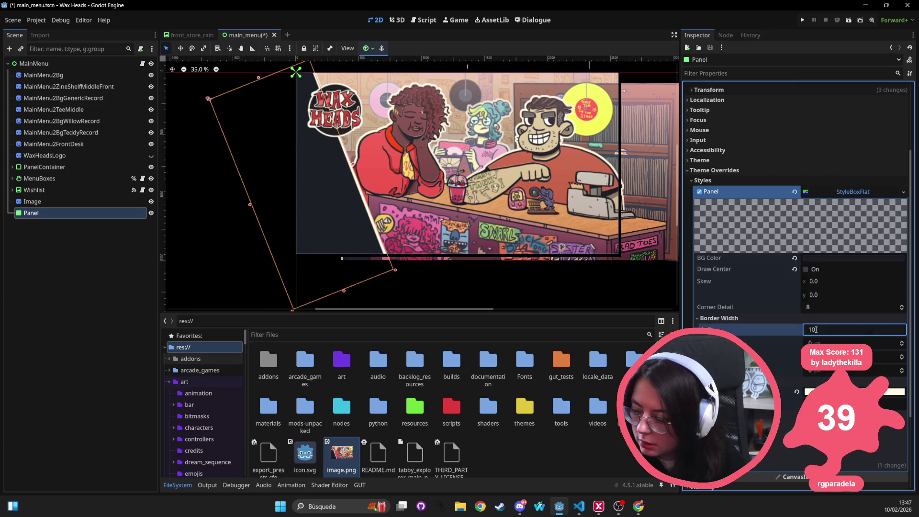
key("Return")
left_click(815, 329)
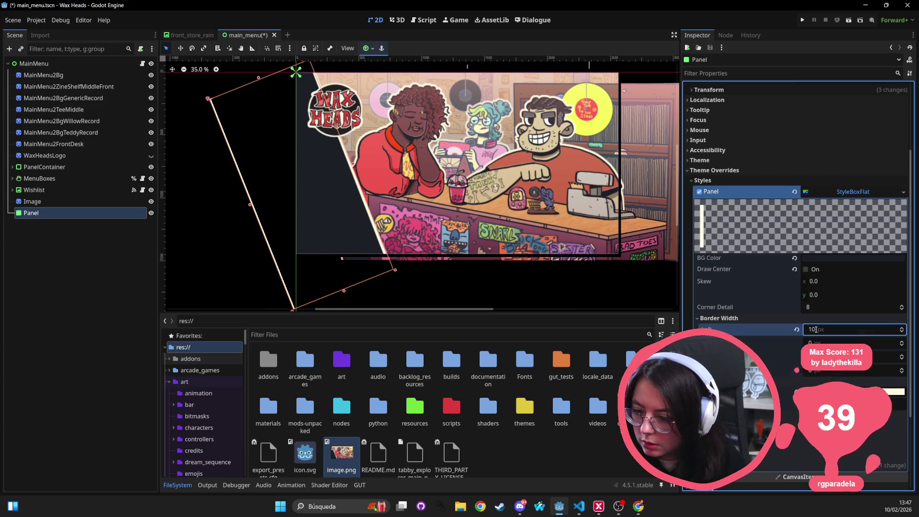
left_click(796, 330)
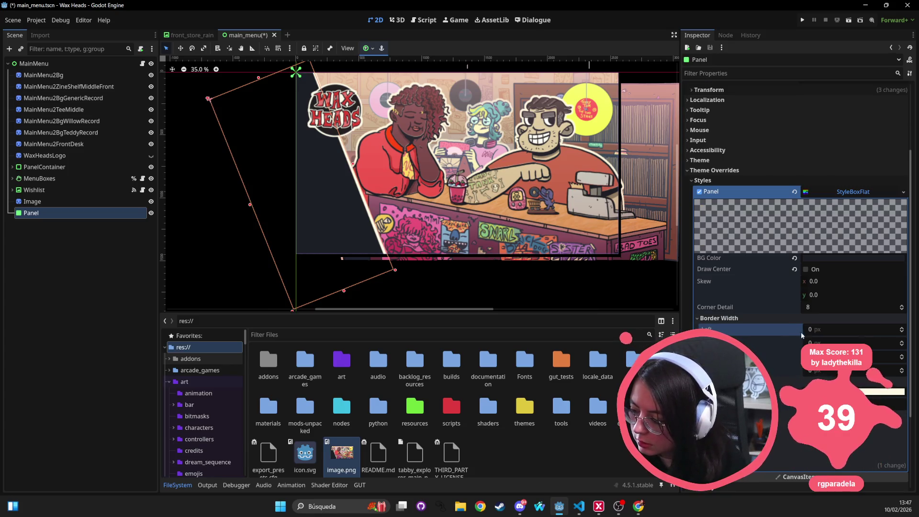
Set the right border width to 10 px and raise it further with the spin arrow
left_click(842, 357)
type("10")
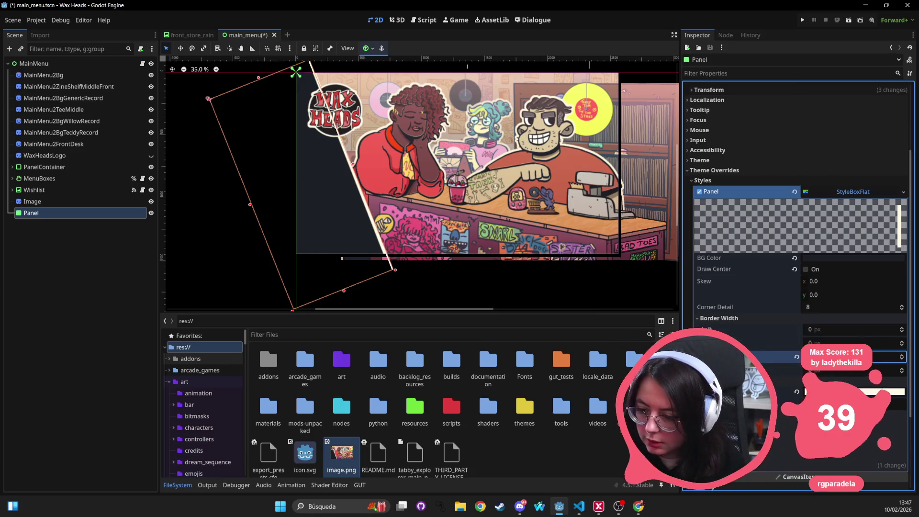
key("Return")
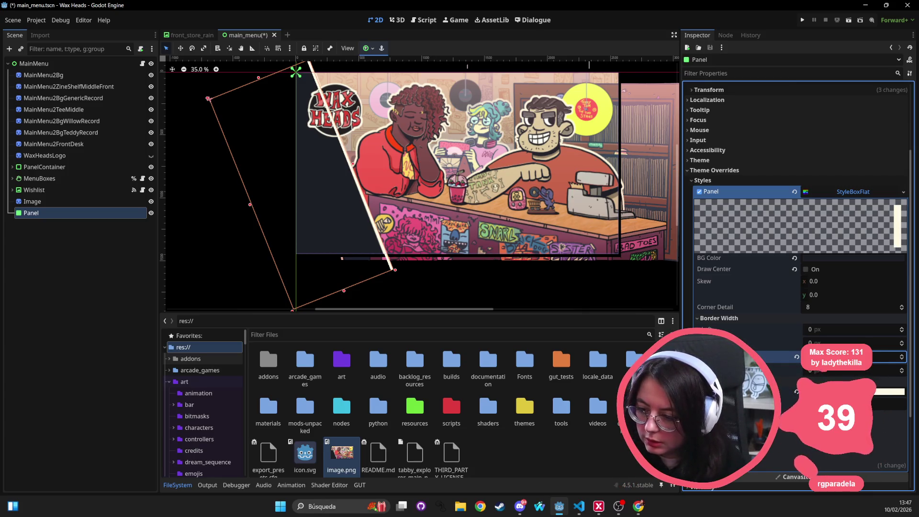
scroll(842, 356, "up", 3)
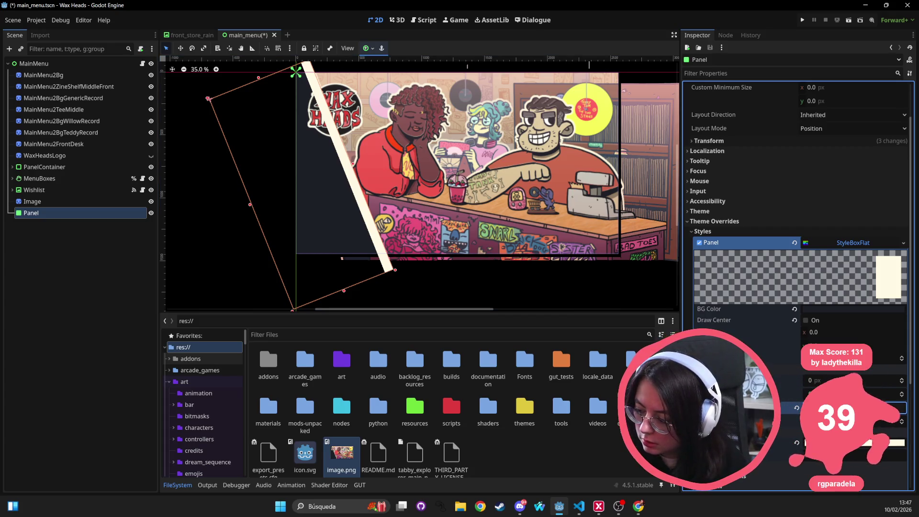
scroll(851, 407, "down", 3)
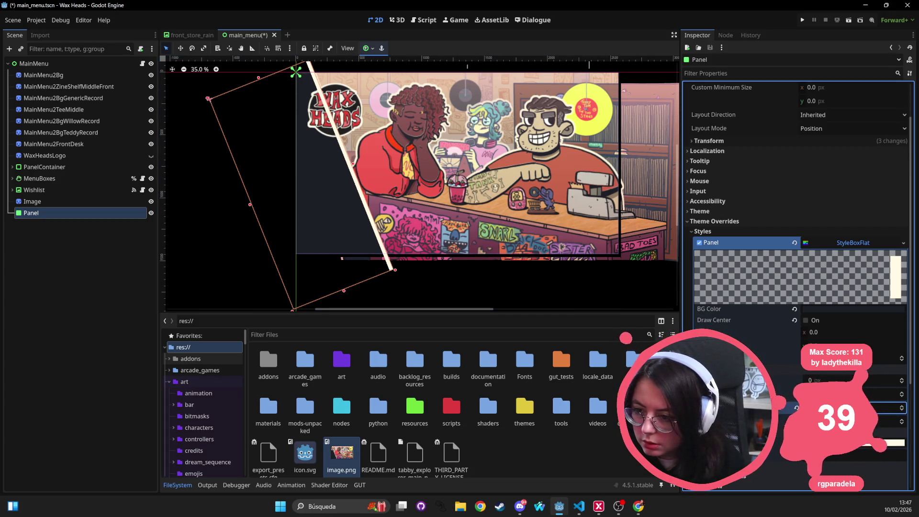
scroll(412, 287, "up", 5)
scroll(362, 245, "up", 3)
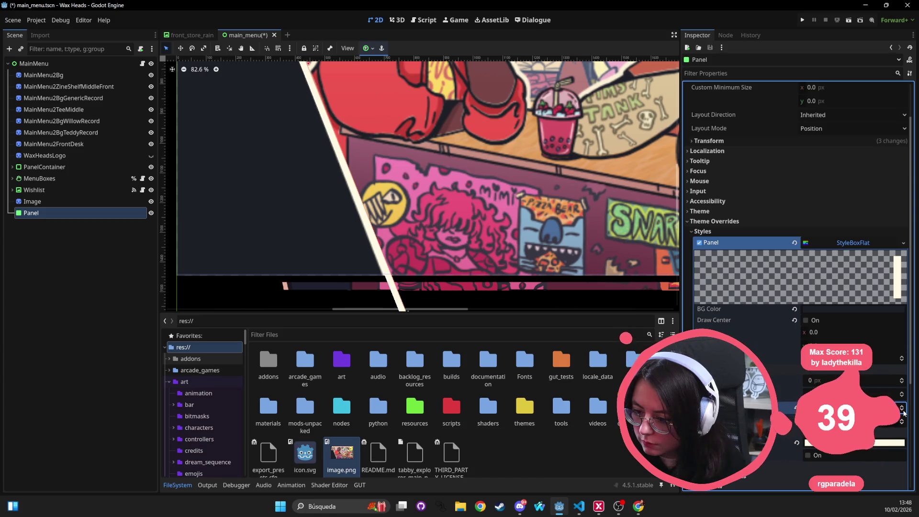
left_click(903, 410)
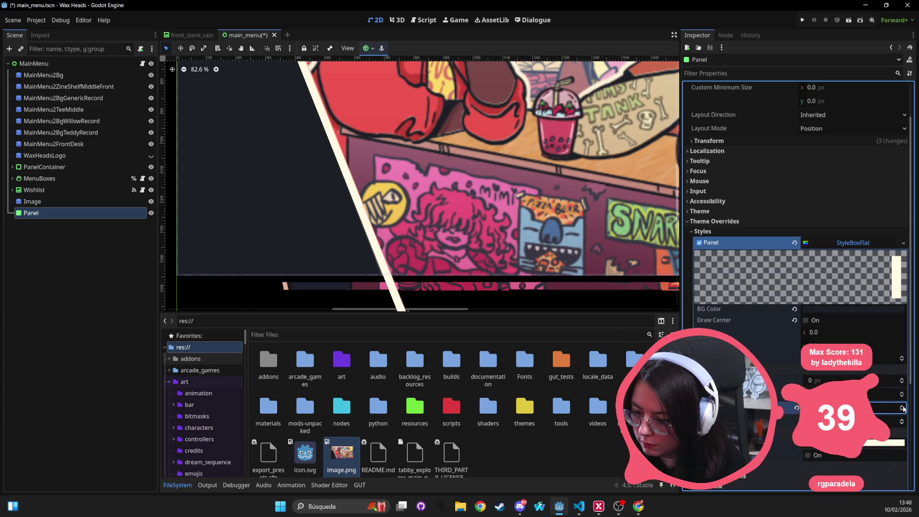
scroll(573, 122, "down", 4)
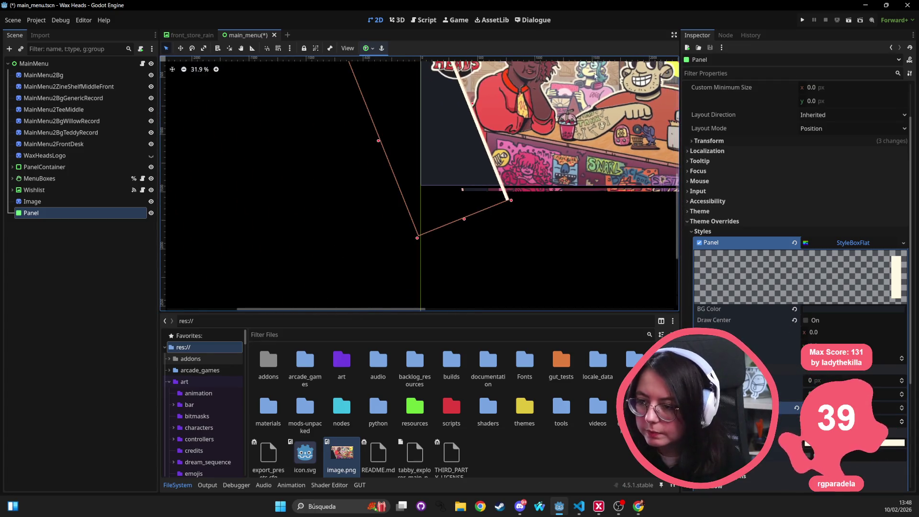
scroll(479, 182, "right", 3)
scroll(478, 182, "up", 3)
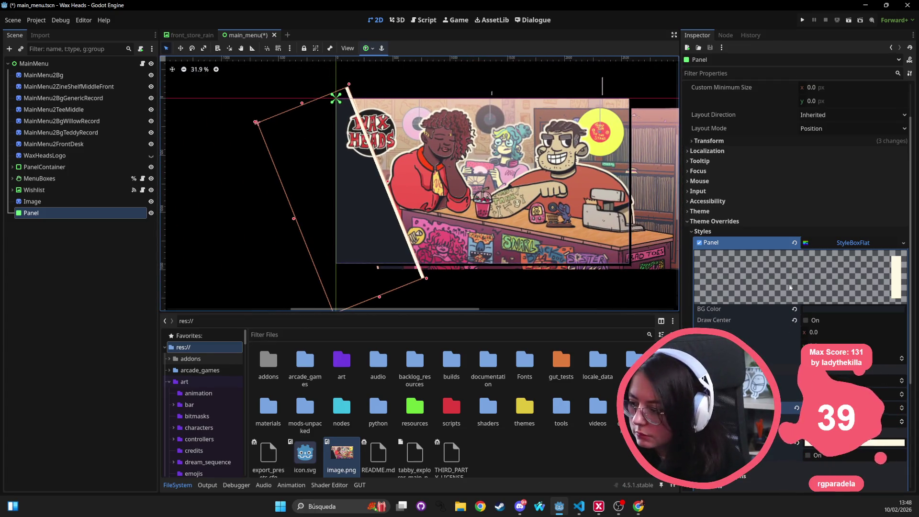
Turn Draw Center back on and move the Panel node above PanelContainer in the Scene dock
left_click(806, 320)
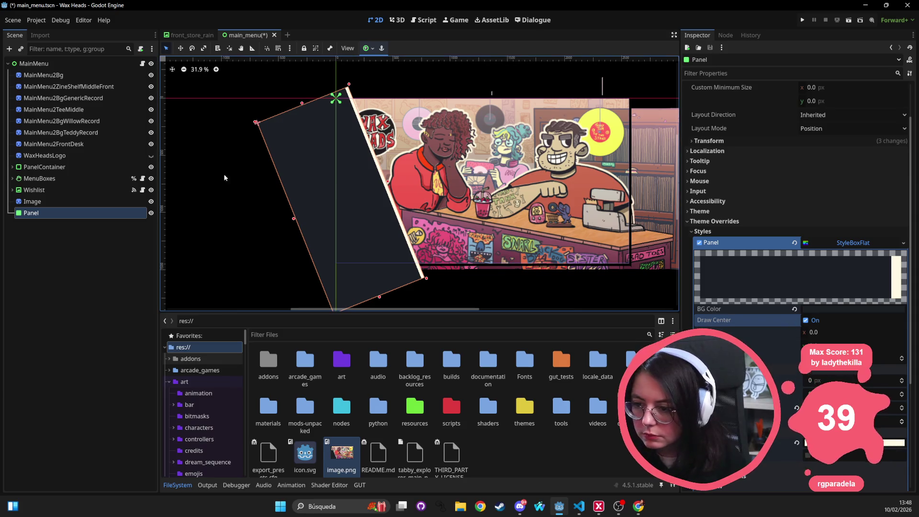
left_click_drag(29, 212, 27, 165)
left_click(236, 181)
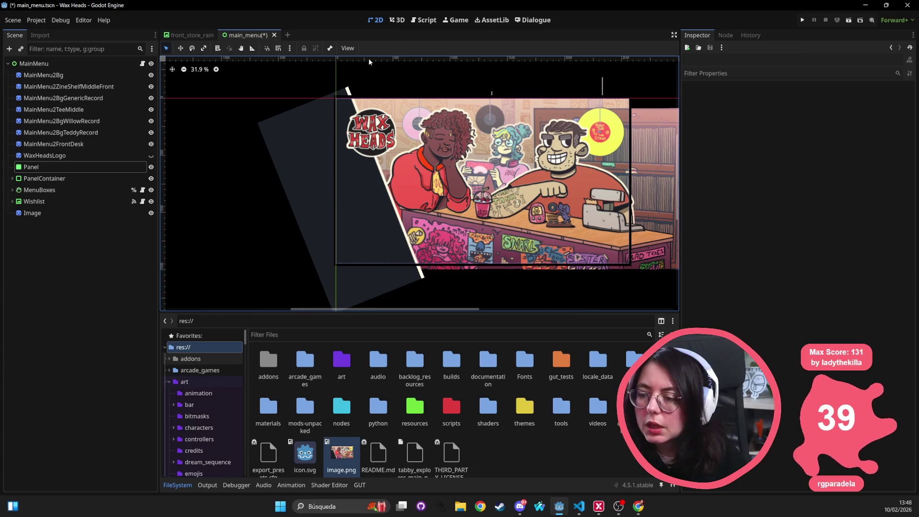
scroll(363, 155, "up", 10)
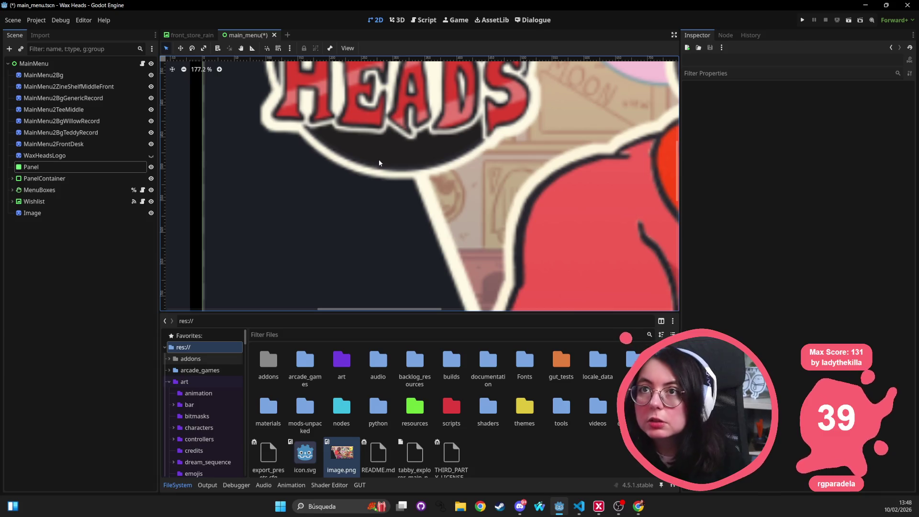
scroll(380, 161, "down", 5)
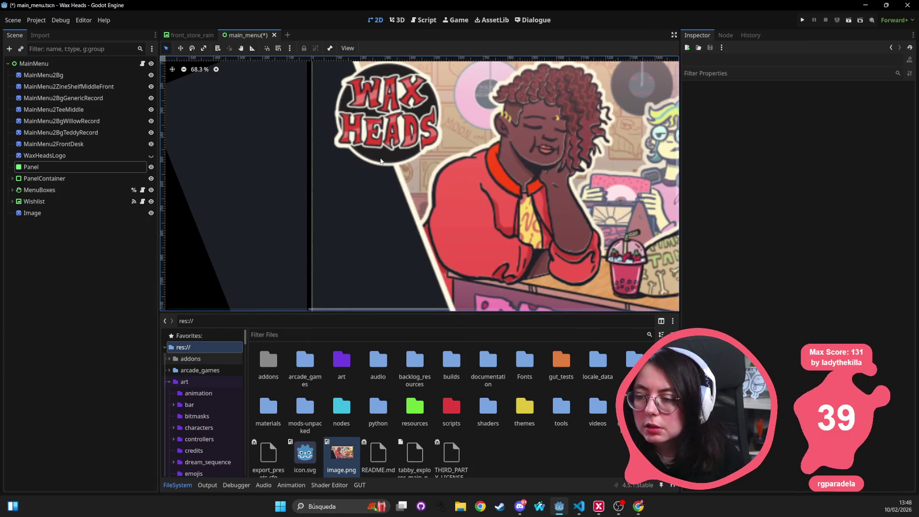
scroll(380, 158, "down", 3)
left_click(381, 147)
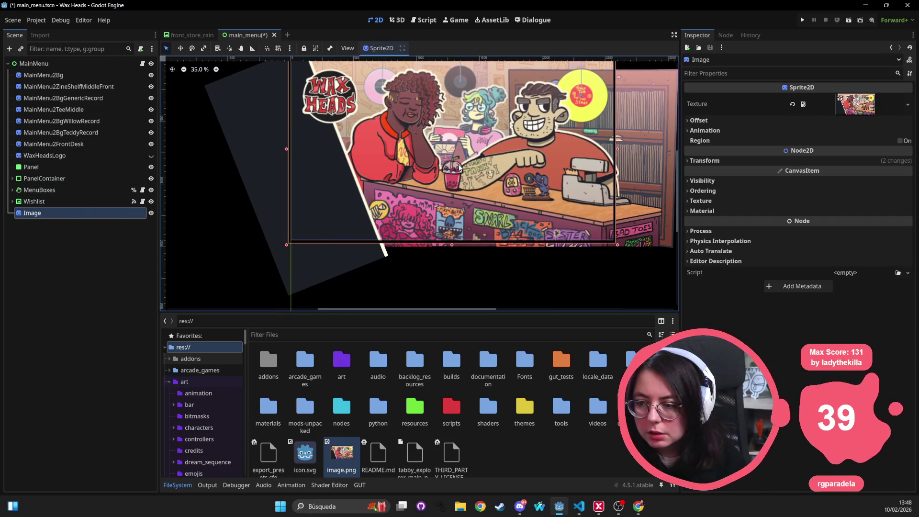
left_click(42, 215)
Delete the Image node, confirm, then reselect the Panel and recentre the canvas
key("Delete")
key("Return")
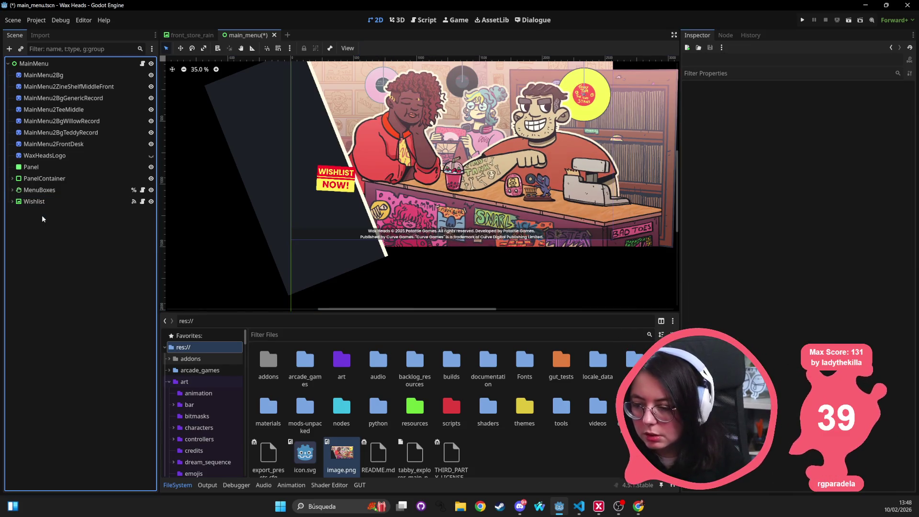
scroll(321, 201, "down", 2)
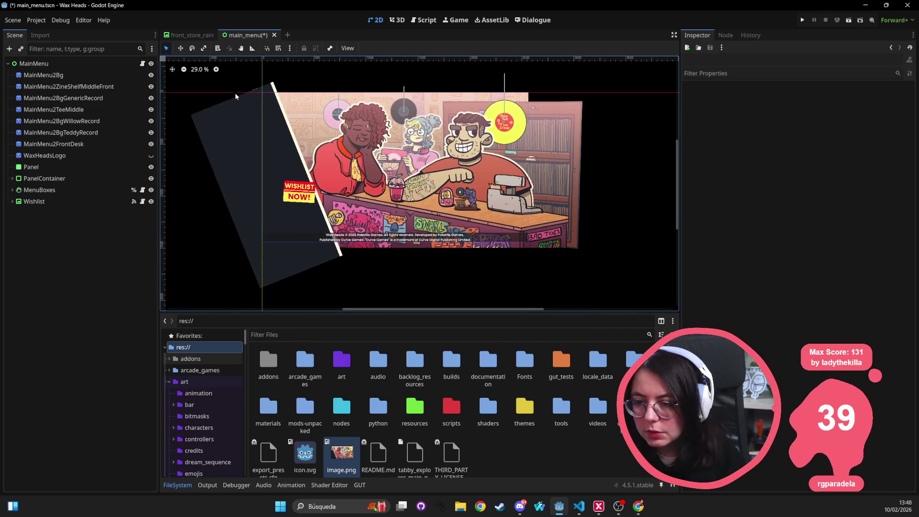
left_click(247, 108)
scroll(254, 101, "up", 2)
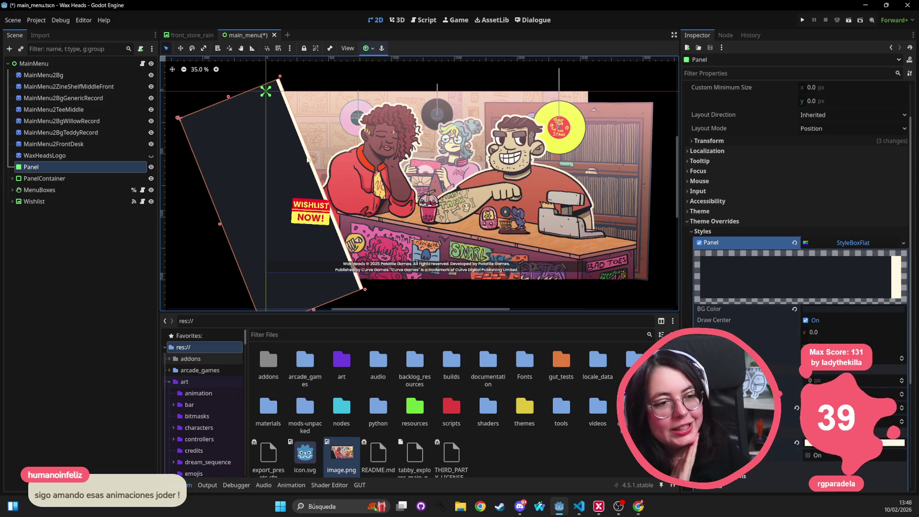
scroll(297, 187, "up", 3)
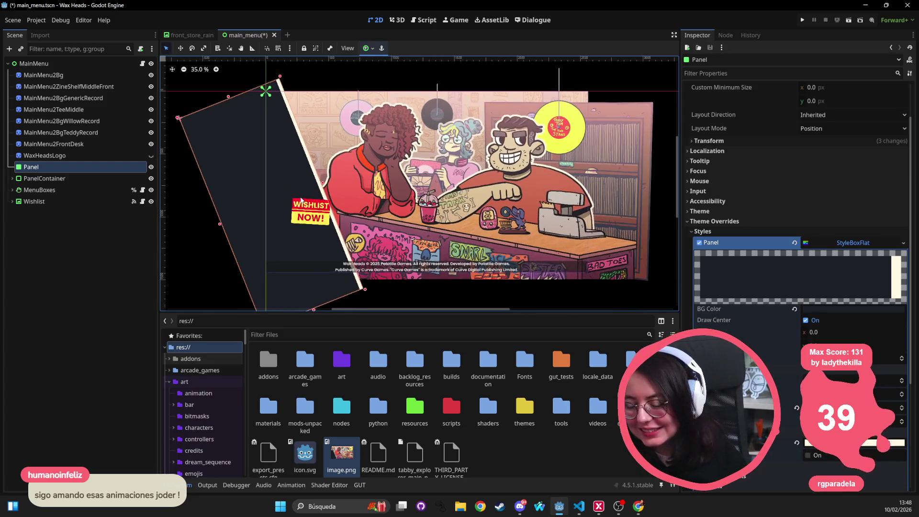
scroll(301, 200, "down", 4)
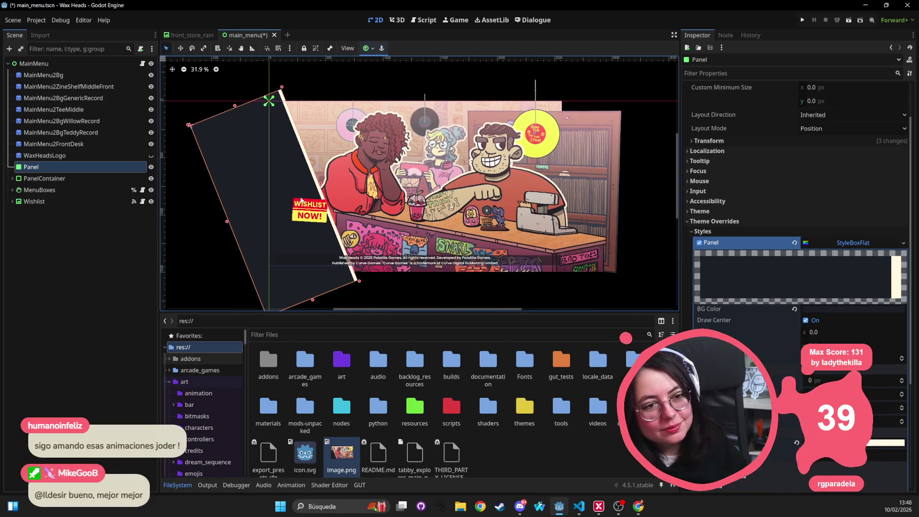
left_click_drag(300, 200, 342, 184)
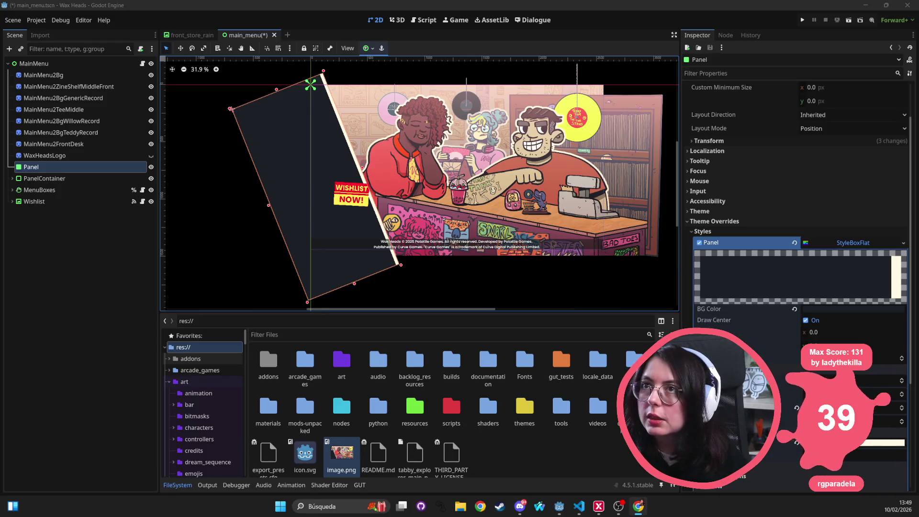
left_click(638, 505)
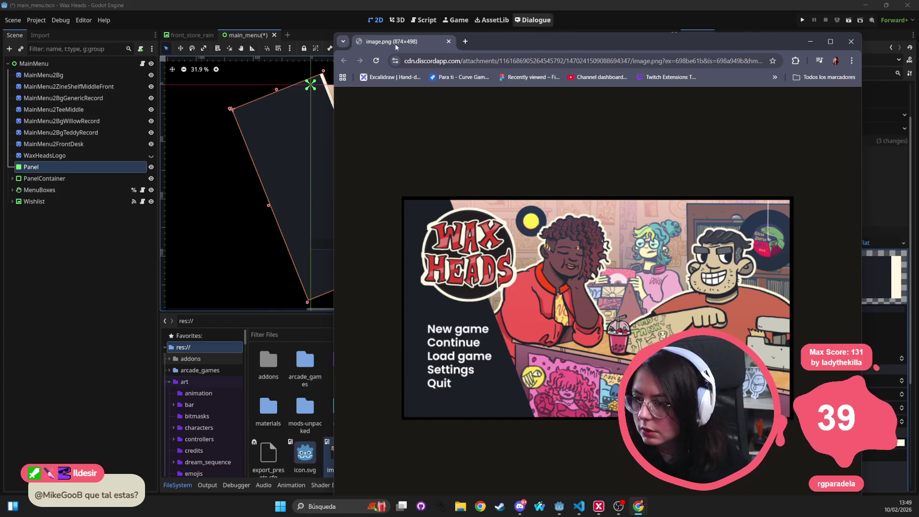
mouse_move(334, 33)
left_mouse_down()
mouse_move(507, 139)
mouse_move(575, 275)
left_mouse_up()
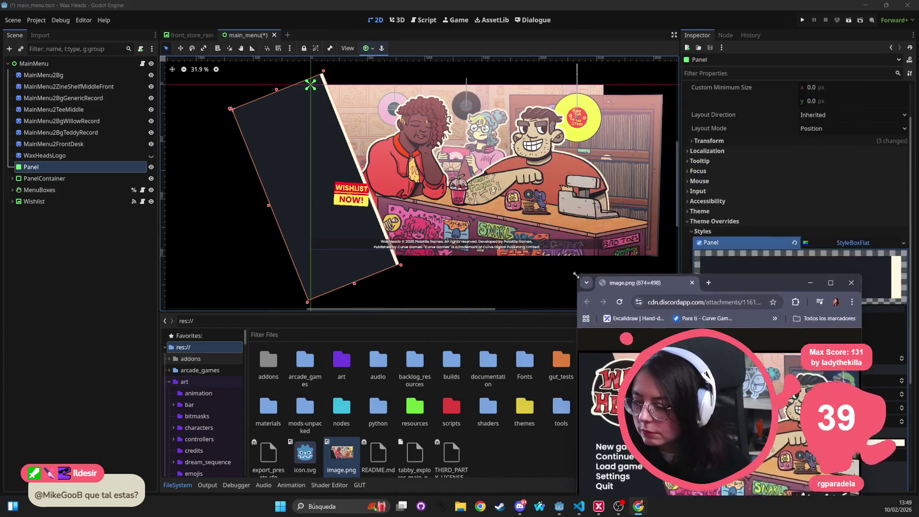
mouse_move(781, 282)
left_mouse_down()
mouse_move(780, 330)
mouse_move(779, 63)
left_mouse_up()
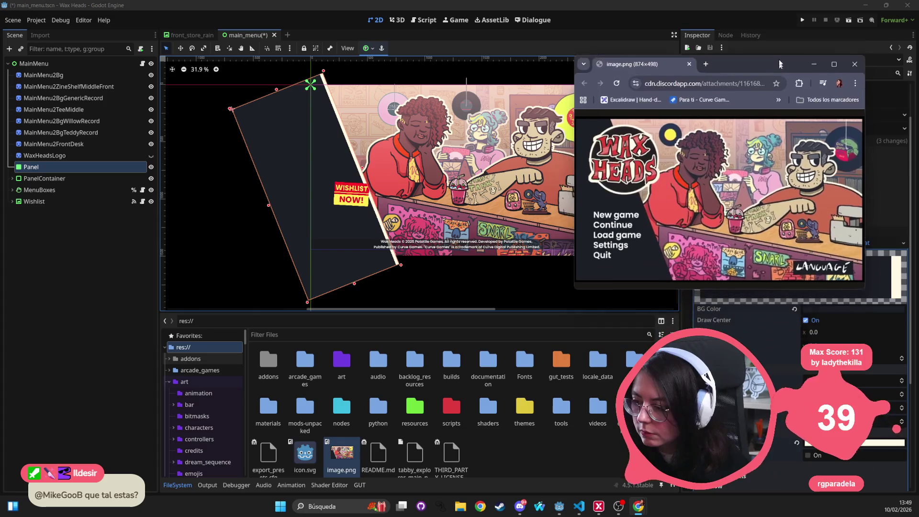
left_click(813, 63)
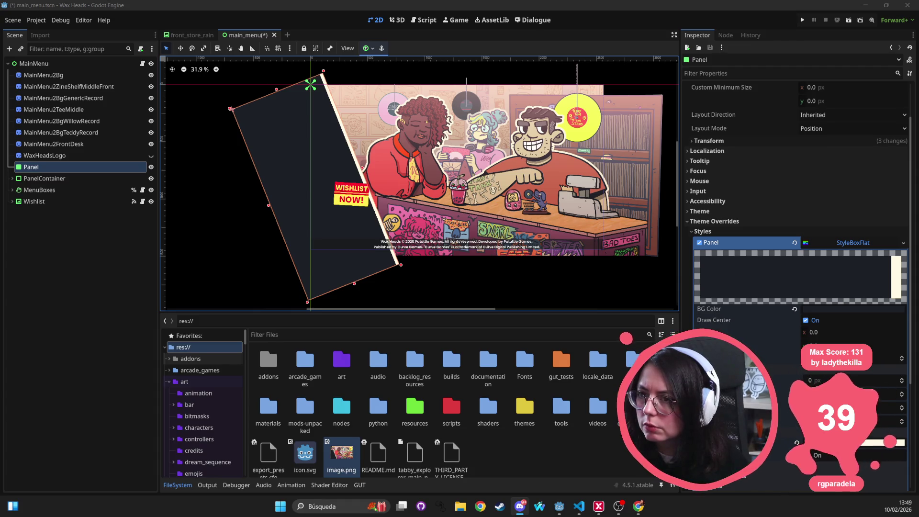
right_click(32, 64)
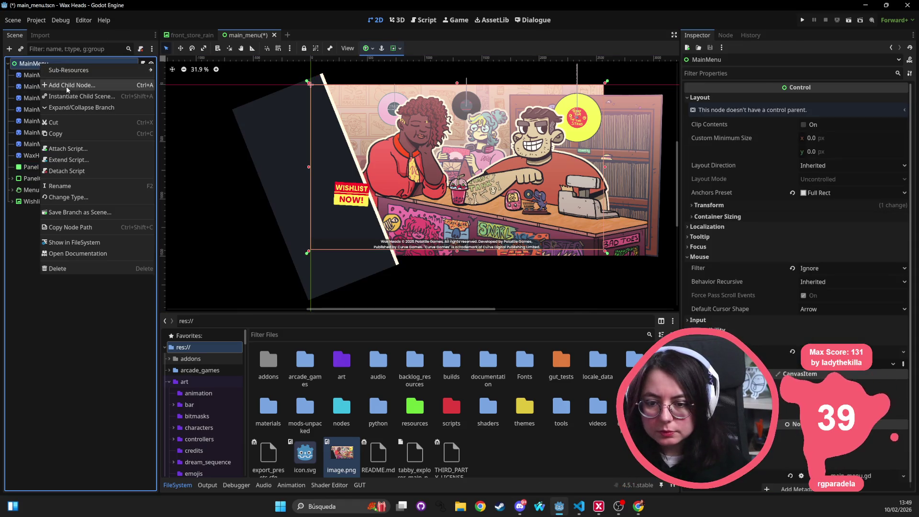
Add a VBoxContainer as a child of MainMenu
left_click(66, 86)
type("bnpc")
key("BackSpace")
key("BackSpace")
key("BackSpace")
type("b")
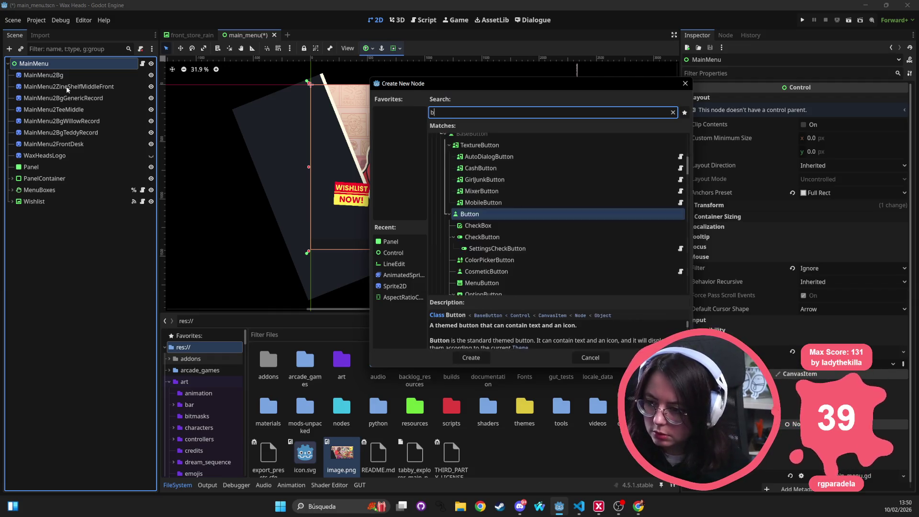
key("BackSpace")
type("vboc")
key("Return")
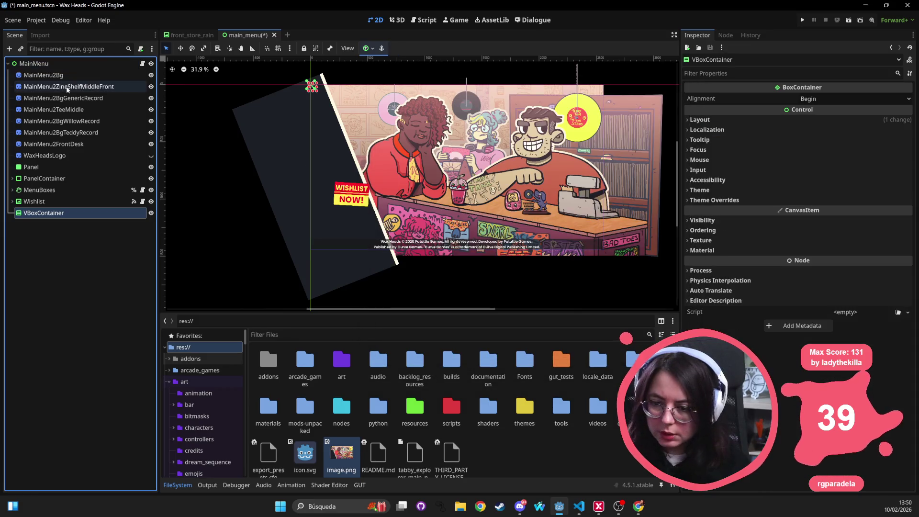
Add a Button node inside the VBoxContainer
right_click(50, 215)
left_click(77, 222)
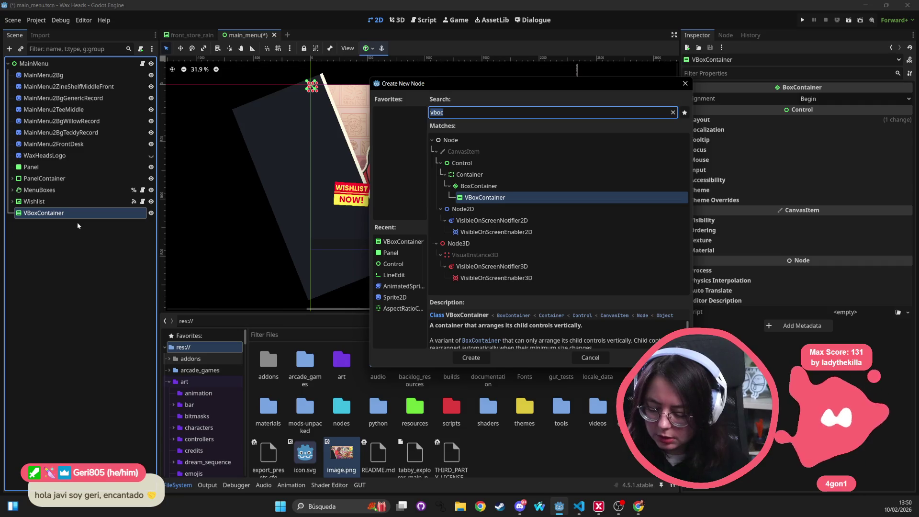
type("button")
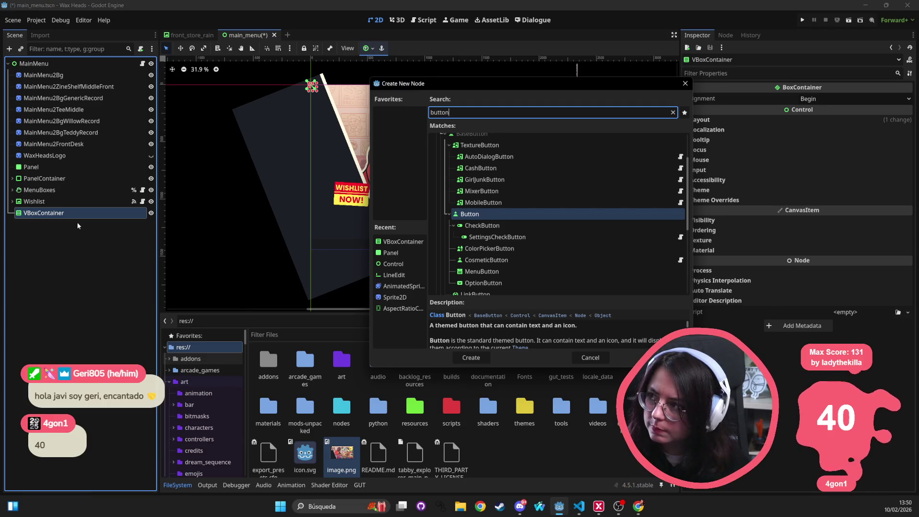
key("Return")
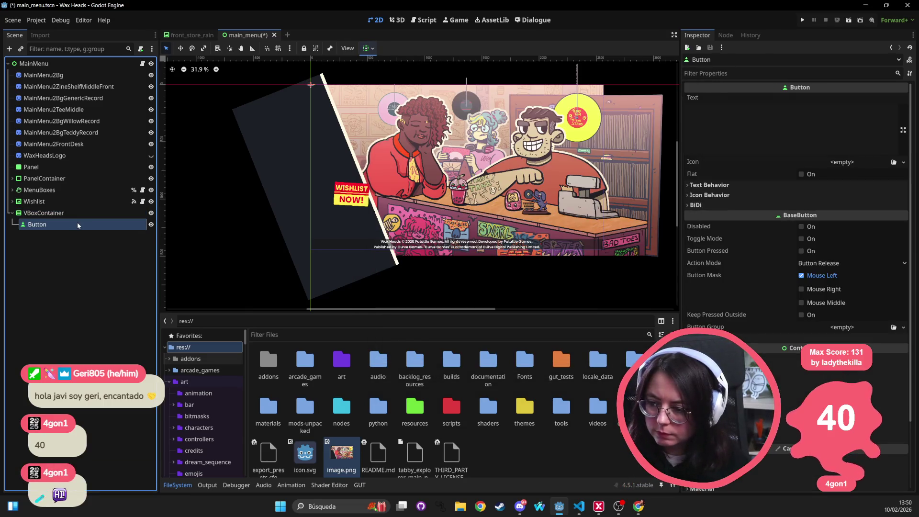
left_click(708, 133)
Label the button 'New Game', duplicate it, and relabel the second button 'Continue'
type("New Game")
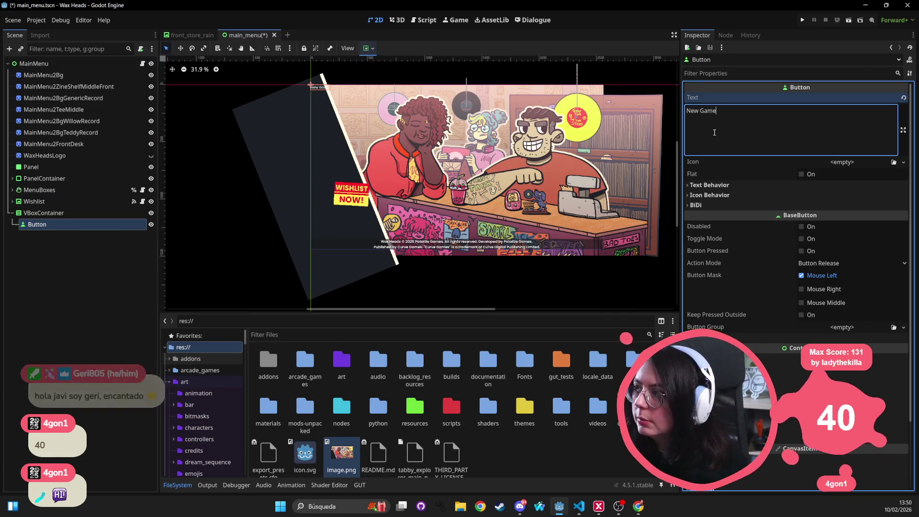
left_click(74, 223)
key("ctrl+d")
key("ctrl+d")
key("ctrl+d")
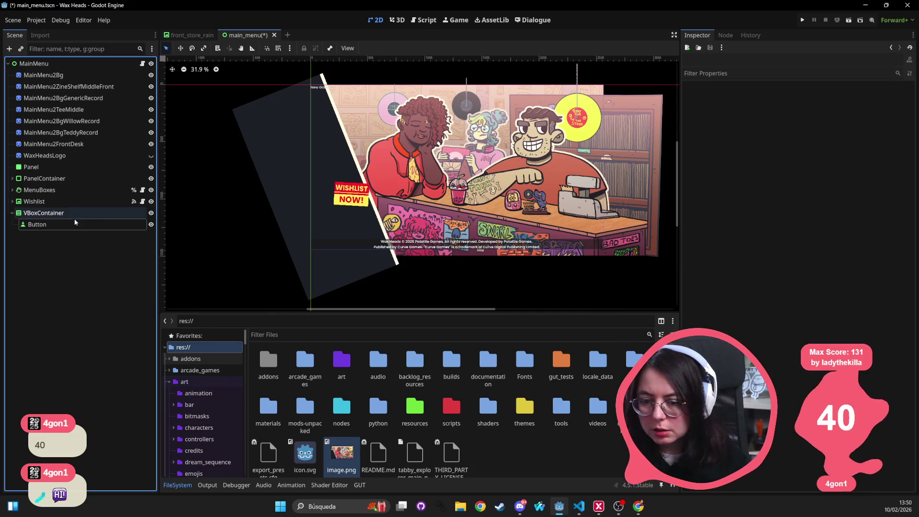
left_click(39, 236)
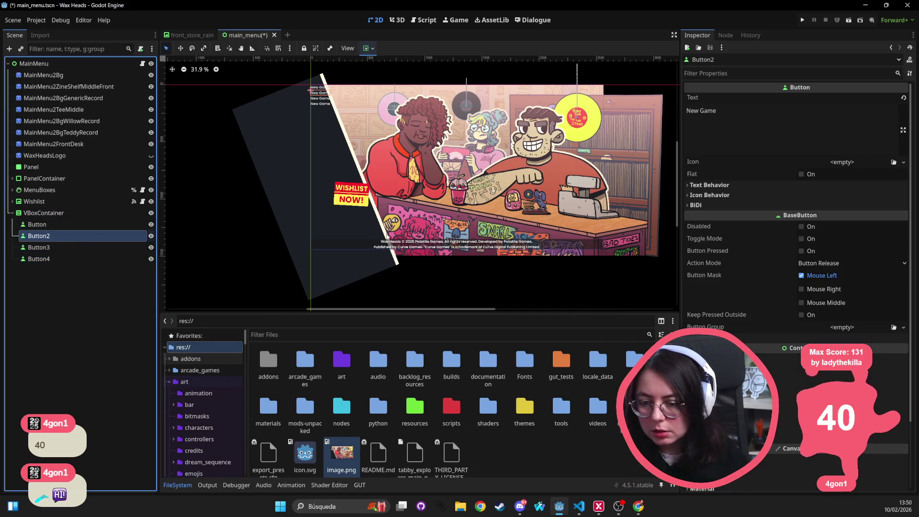
triple_click(699, 110)
type("Co")
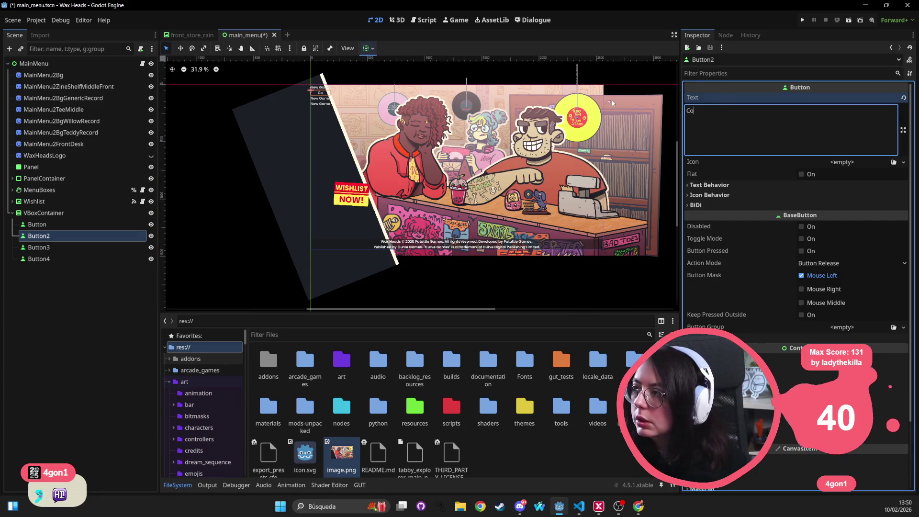
type("ntinue")
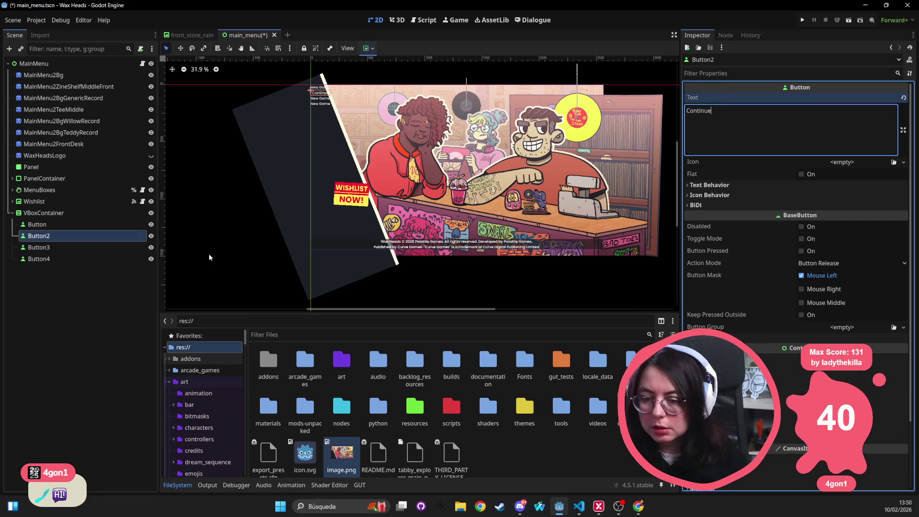
Relabel the third and fourth buttons 'Load Game' and 'Settings'
left_click(71, 247)
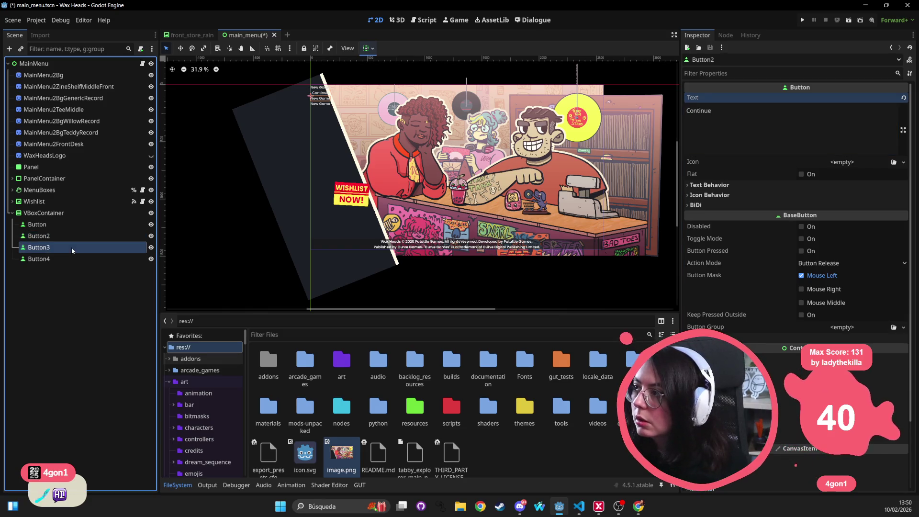
left_click(729, 123)
key("ctrl+a")
type("Load Ga")
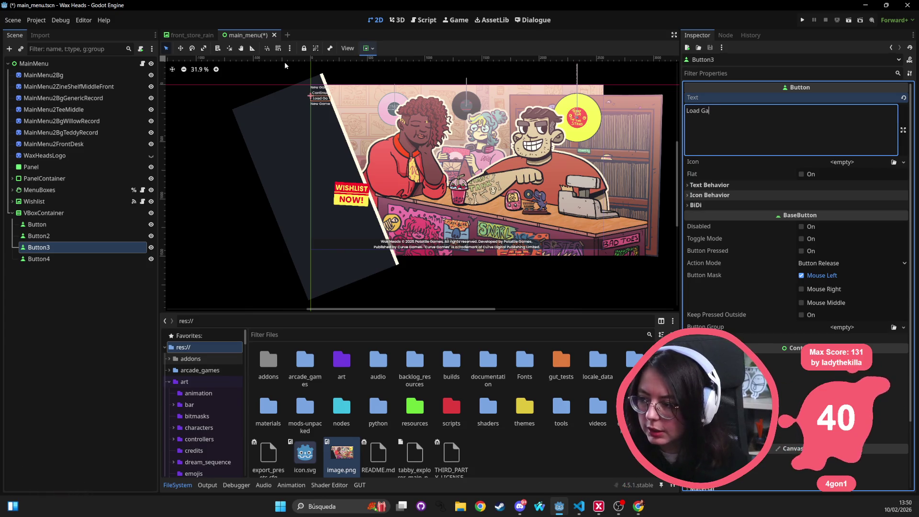
type("me")
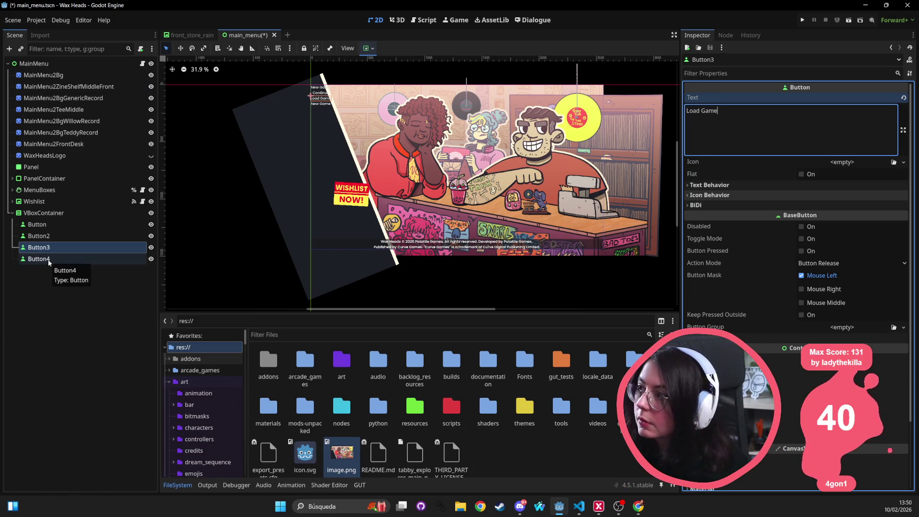
left_click(46, 258)
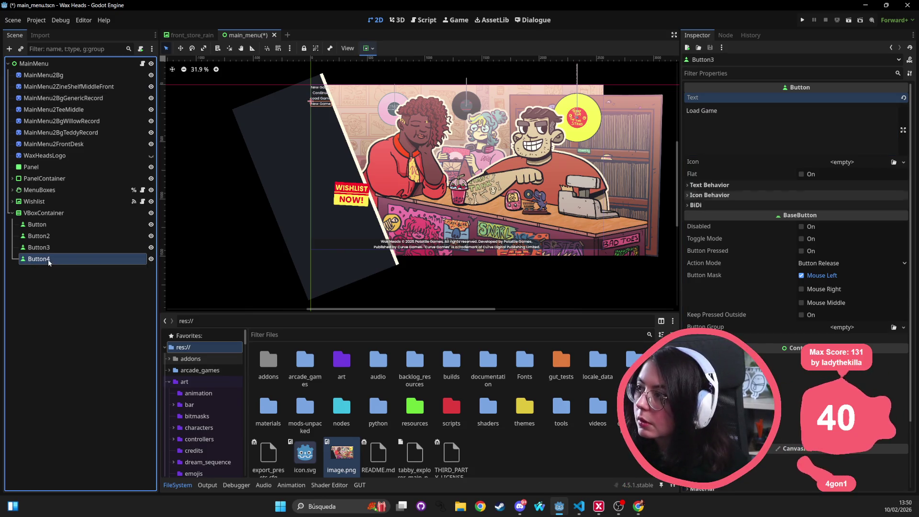
left_click(747, 114)
key("ctrl+a")
type("Settings")
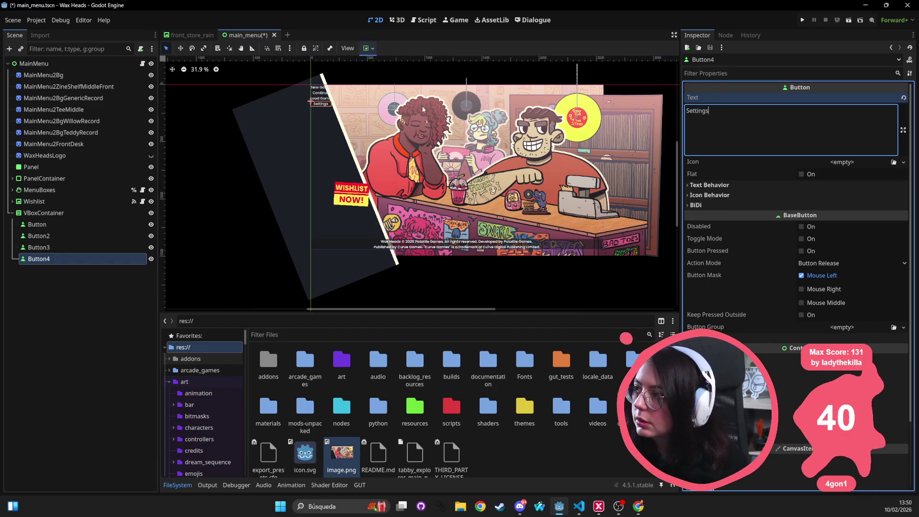
Duplicate the Settings button and label the fifth button 'Quit'
left_click(76, 259)
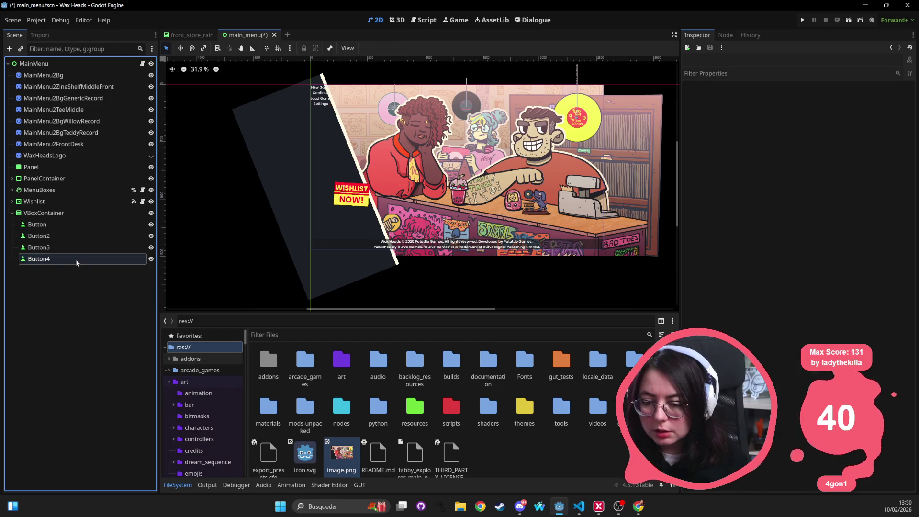
key("ctrl+d")
left_click(790, 139)
key("ctrl+a")
type("Quit")
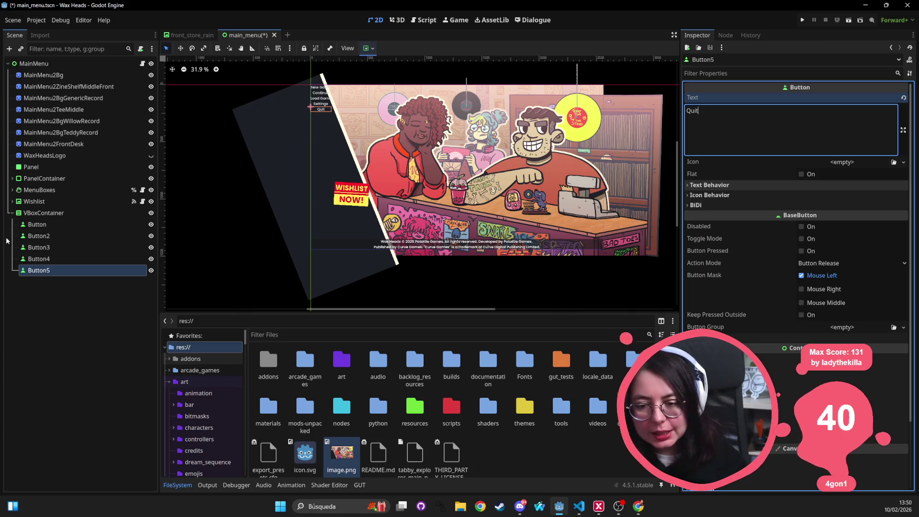
left_click(67, 221)
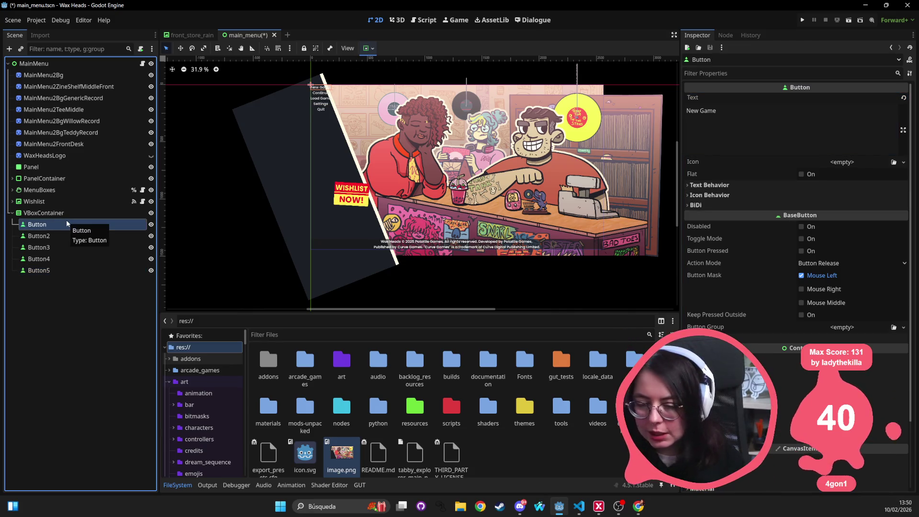
double_click(66, 222)
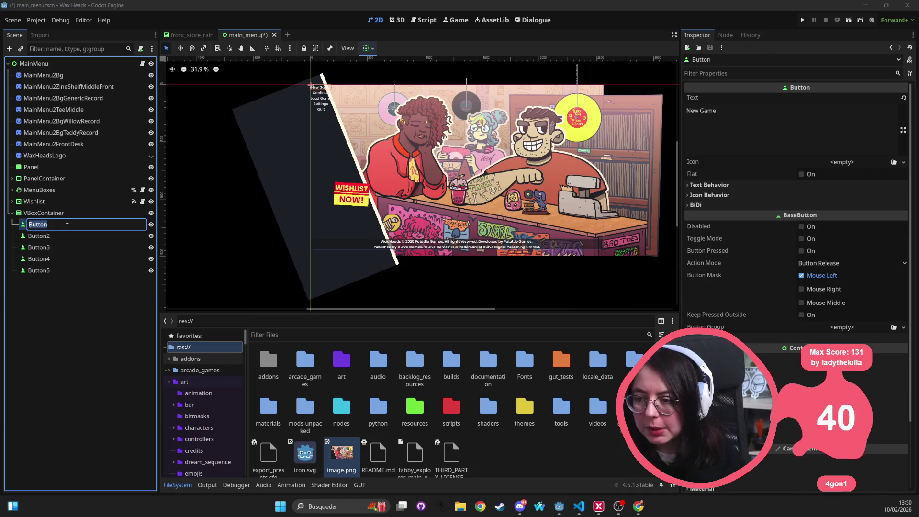
Rename two button nodes to NewGameButton and Continue Button
type("Nee")
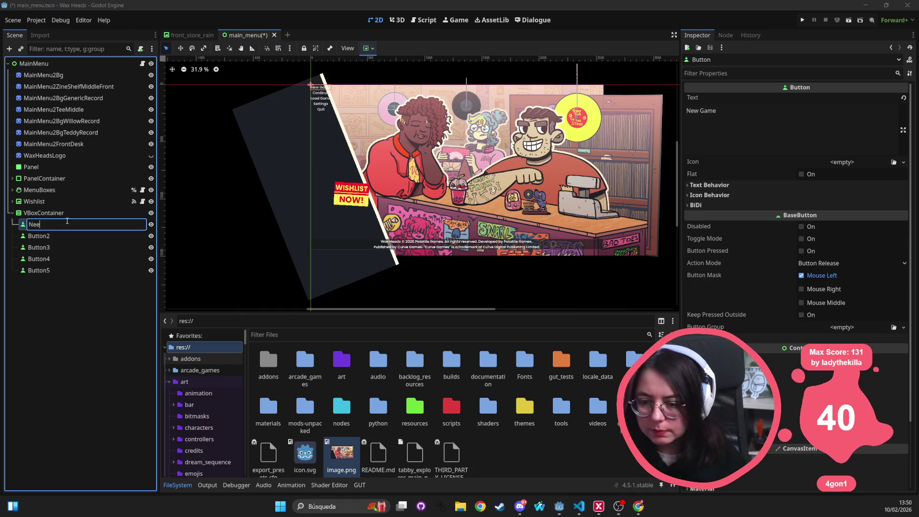
key("BackSpace")
type("wGameBut")
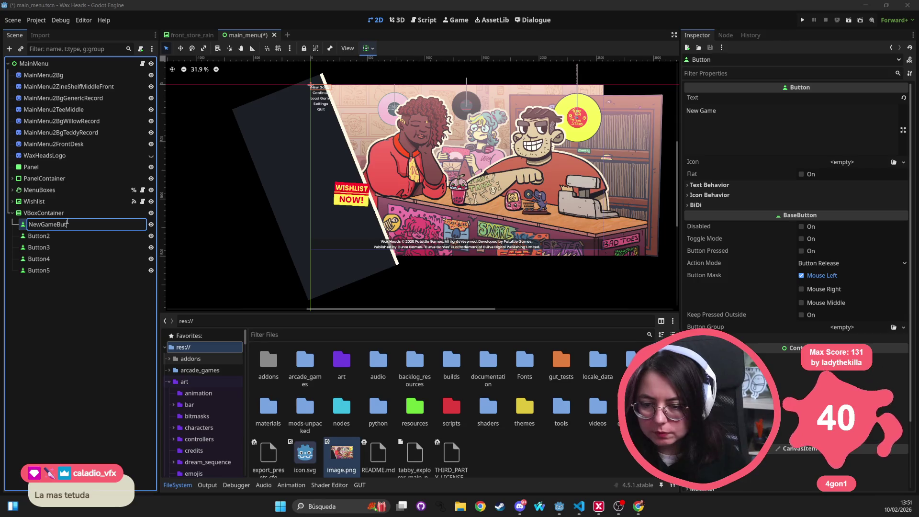
type("ton")
key("Return")
left_click(71, 233)
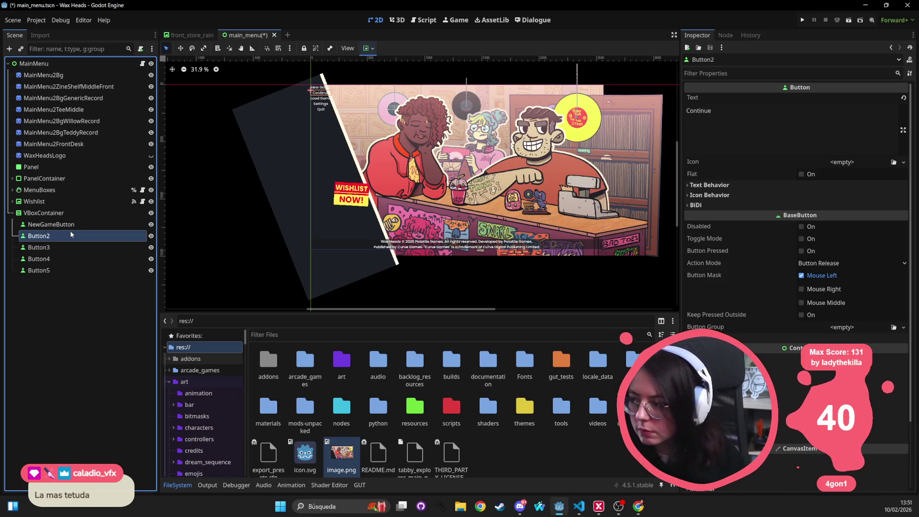
double_click(70, 230)
type("Cop")
type("ontinue But")
type("ton")
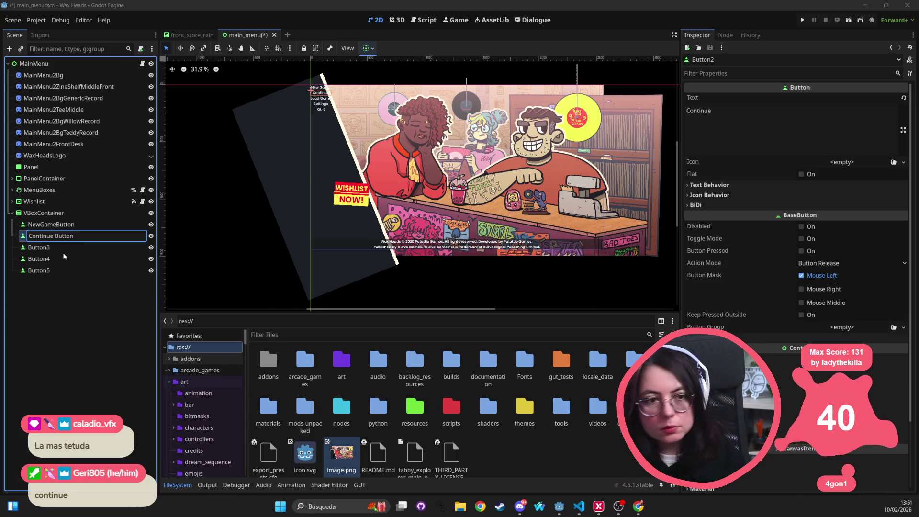
key("Return")
Rename the Load Game button node to LoadGameButton
left_click(52, 257)
left_click(88, 247)
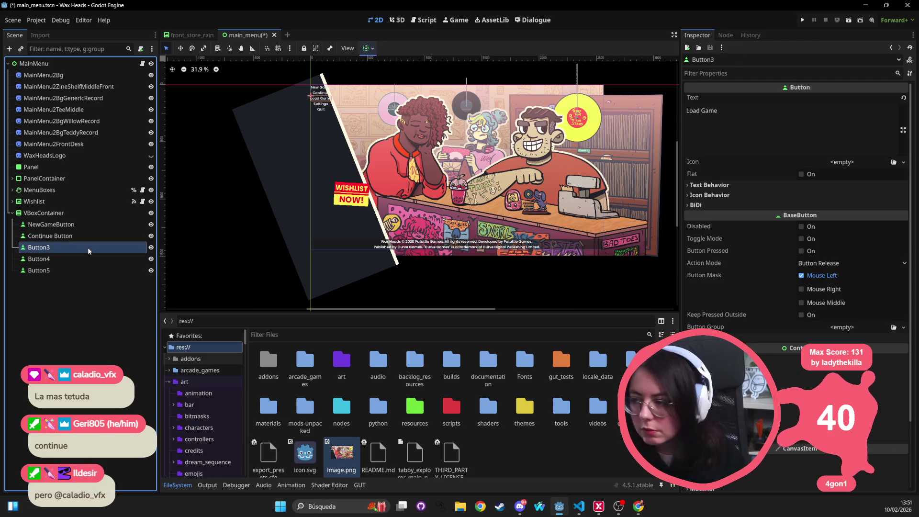
double_click(87, 247)
type("LoadGameButton")
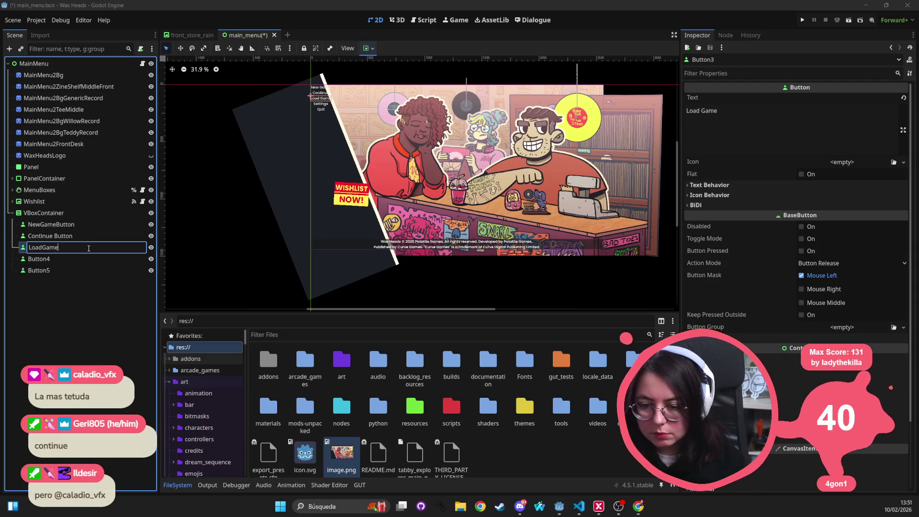
key("Return")
Correct the name to ContinueButton and move it above NewGameButton
left_click(53, 235)
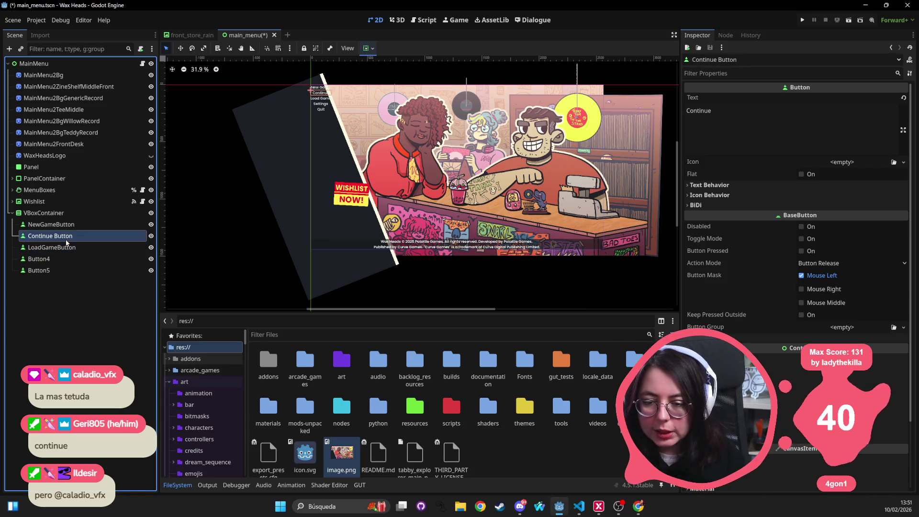
double_click(54, 236)
left_click(55, 236)
key("BackSpace")
key("Return")
left_click_drag(55, 235, 53, 224)
Rename the remaining button nodes to QuitButton and SettingsButton
left_click(57, 259)
double_click(56, 258)
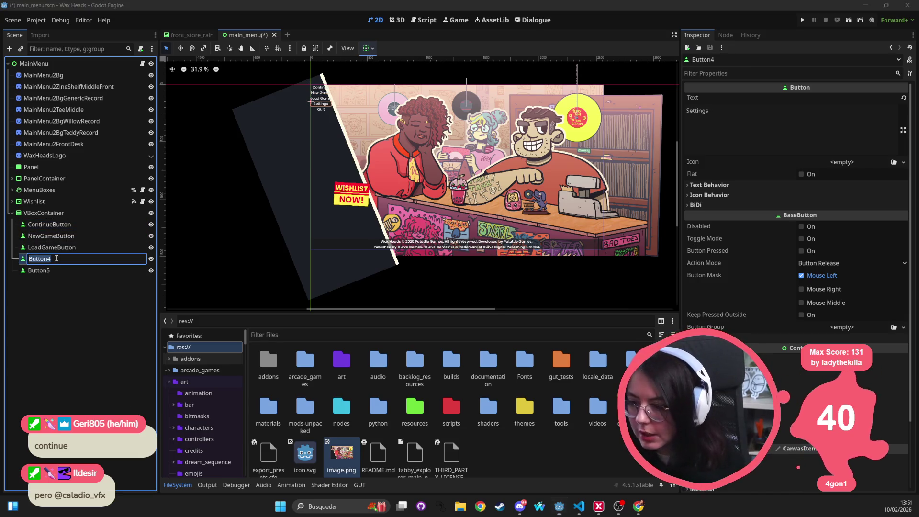
type("Settings")
key("Return")
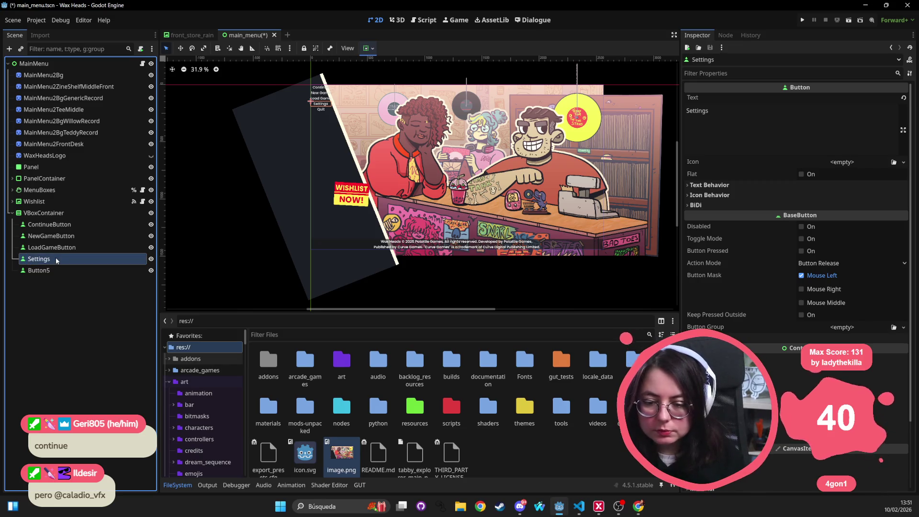
left_click(77, 269)
double_click(80, 268)
type("QuitButton")
key("Return")
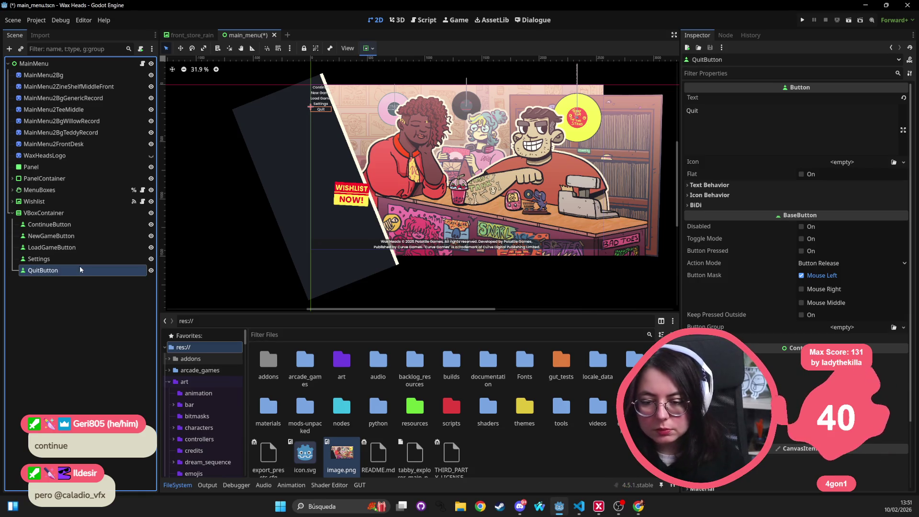
double_click(82, 258)
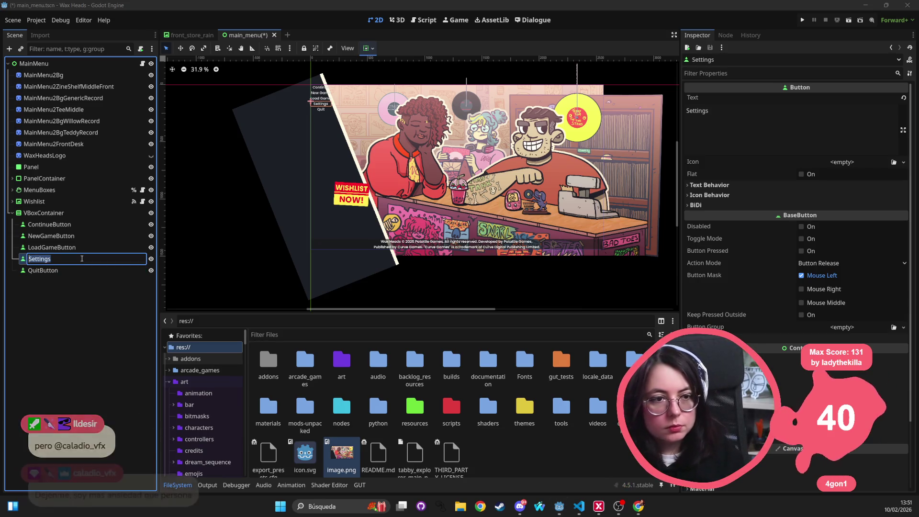
type("SettingsButton")
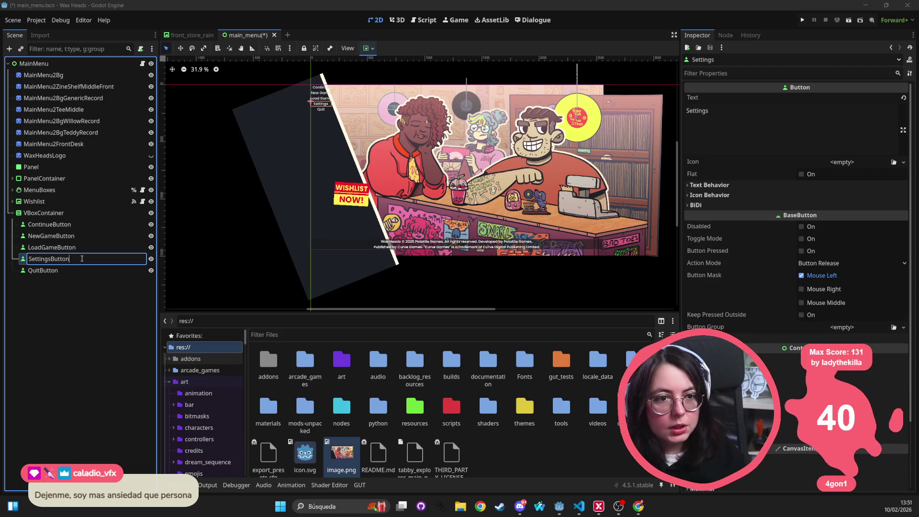
key("Return")
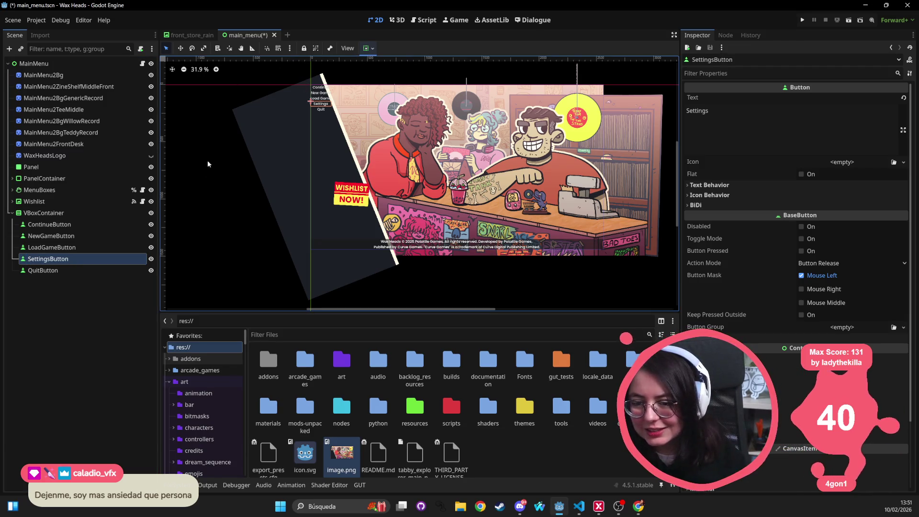
left_click(368, 48)
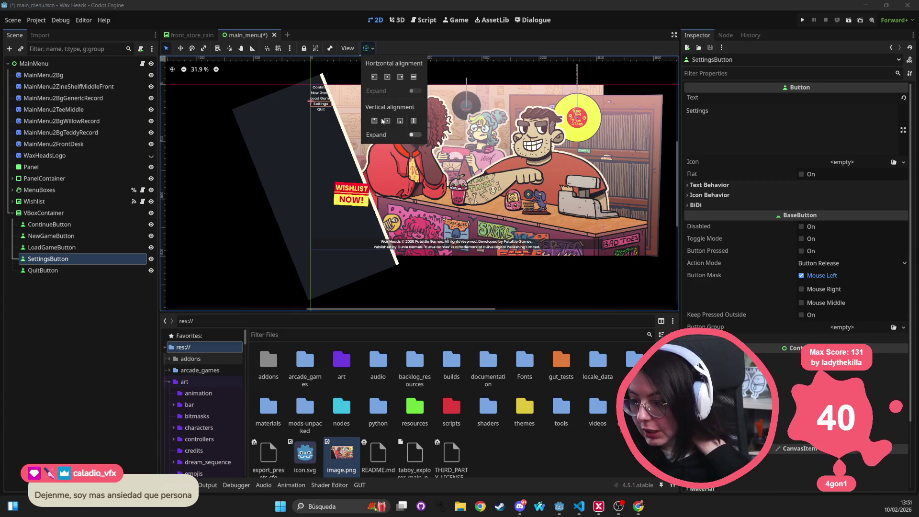
Anchor the VBoxContainer of menu buttons to the Bottom Left preset
left_click(79, 212)
left_click(367, 48)
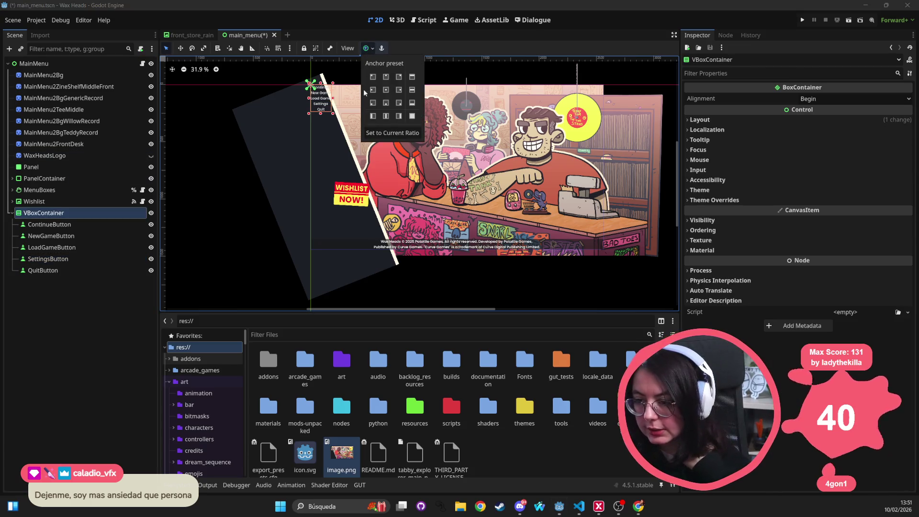
left_click(374, 103)
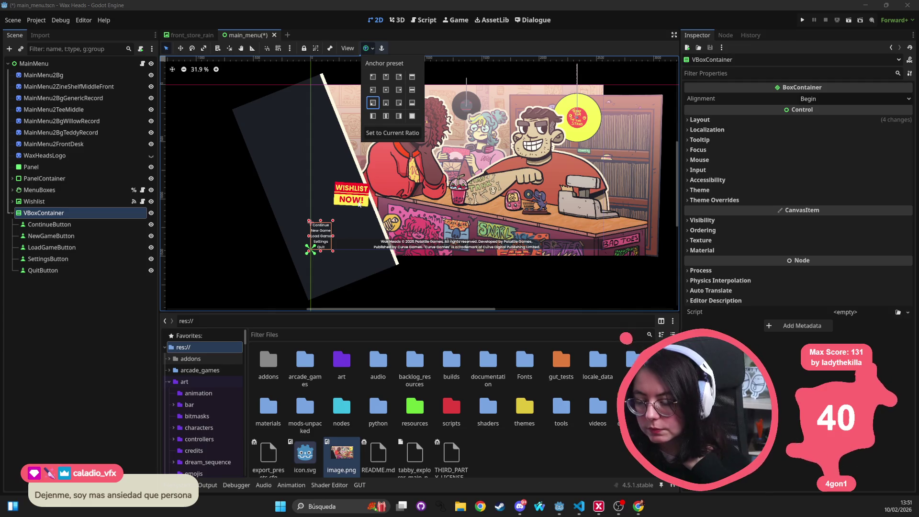
Drag the Wishlist sticker next to the shopkeeper
left_click(349, 190)
left_click(350, 190)
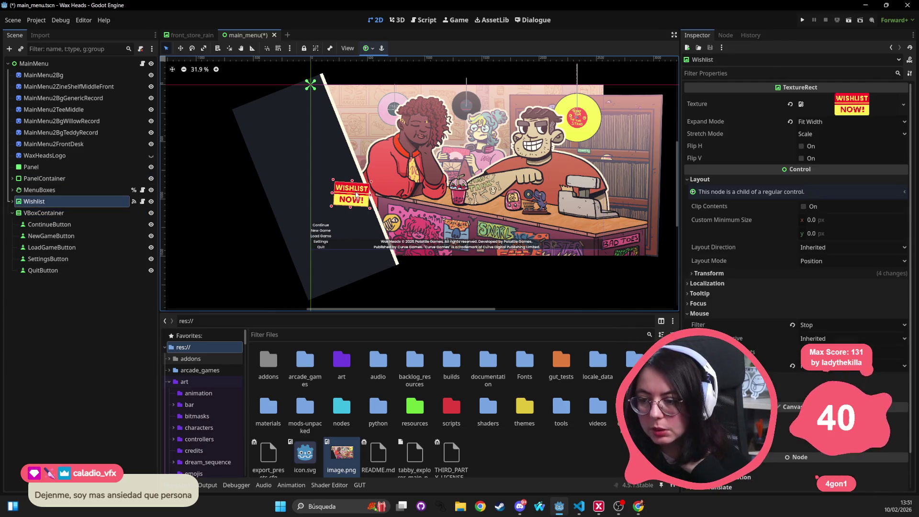
mouse_move(348, 191)
left_mouse_down()
mouse_move(529, 193)
mouse_move(606, 167)
mouse_move(578, 146)
mouse_move(568, 156)
mouse_move(567, 209)
mouse_move(559, 210)
mouse_move(568, 212)
mouse_move(549, 197)
left_mouse_up()
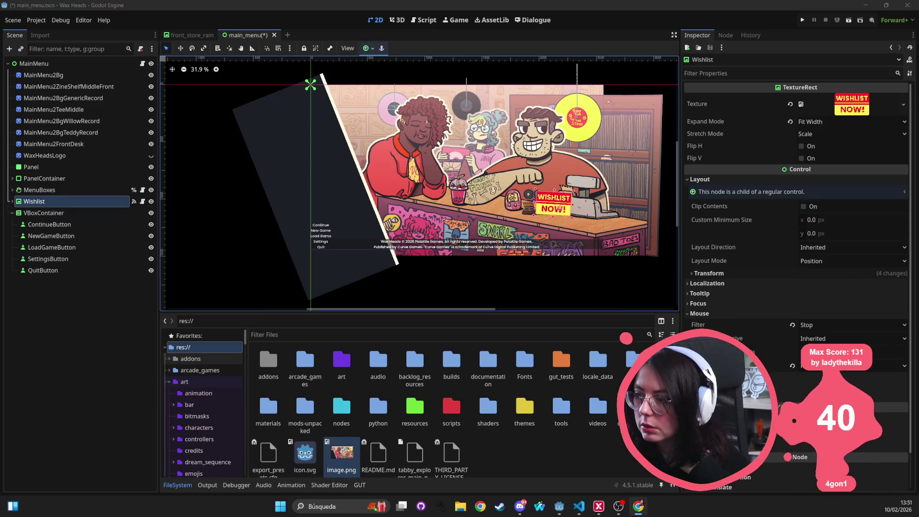
Back in Godot, expand MenuBoxes in the Scene dock and select the Changelog node
key("alt+Tab")
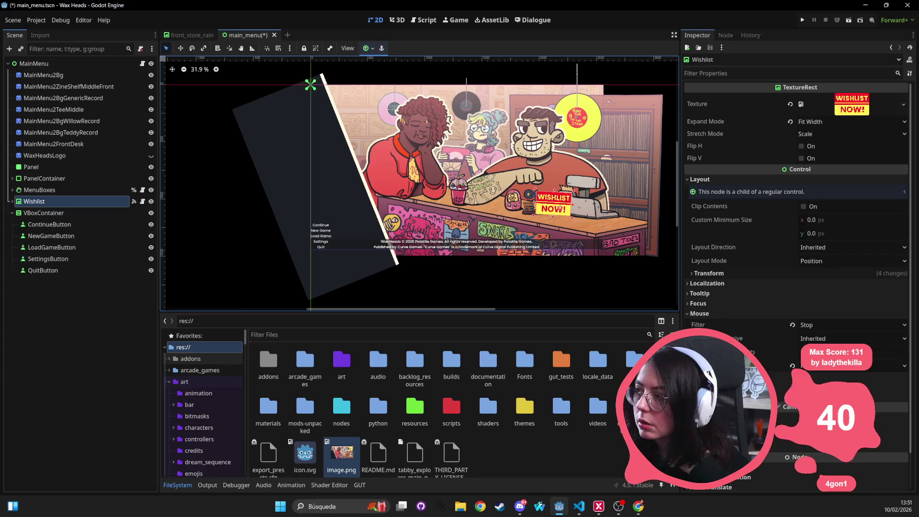
key("alt+Tab")
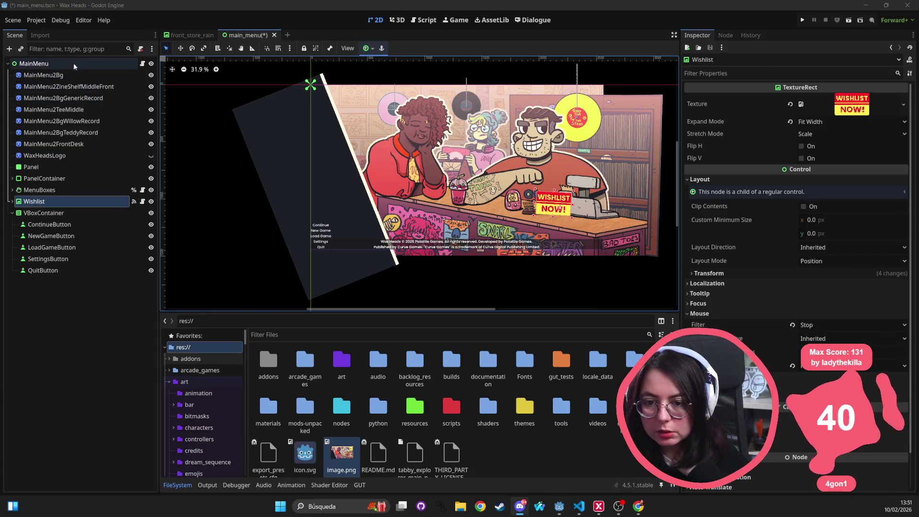
left_click(13, 190)
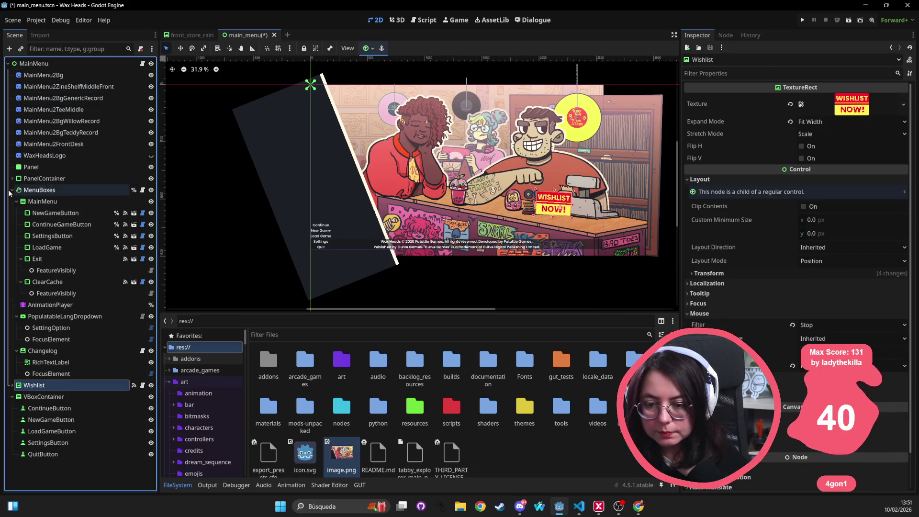
left_click(11, 190)
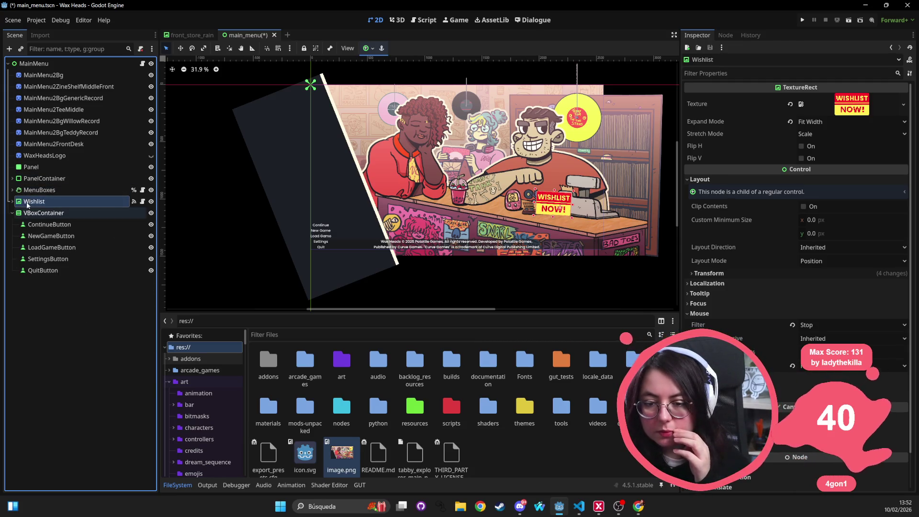
left_click(12, 190)
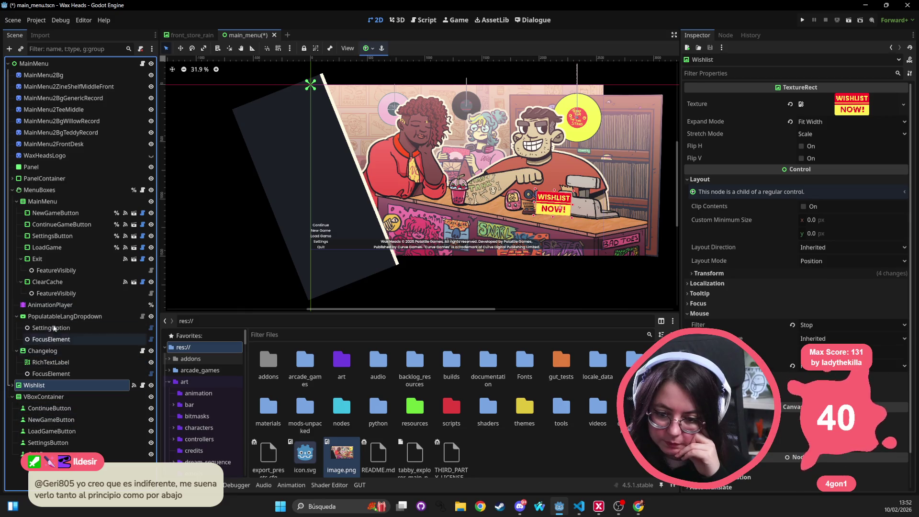
left_click(59, 351)
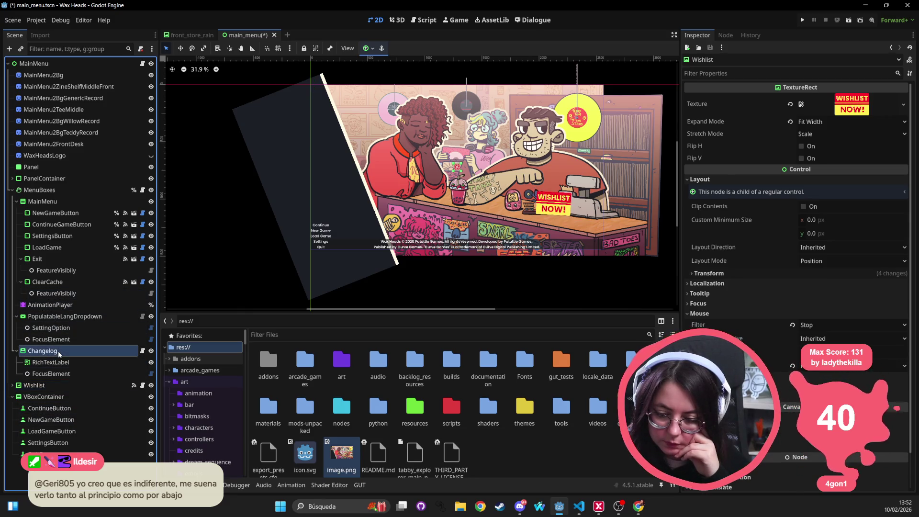
Move Changelog and the language dropdown under MainMenu, and anchor the dropdown Bottom Right
left_click_drag(42, 353, 38, 66)
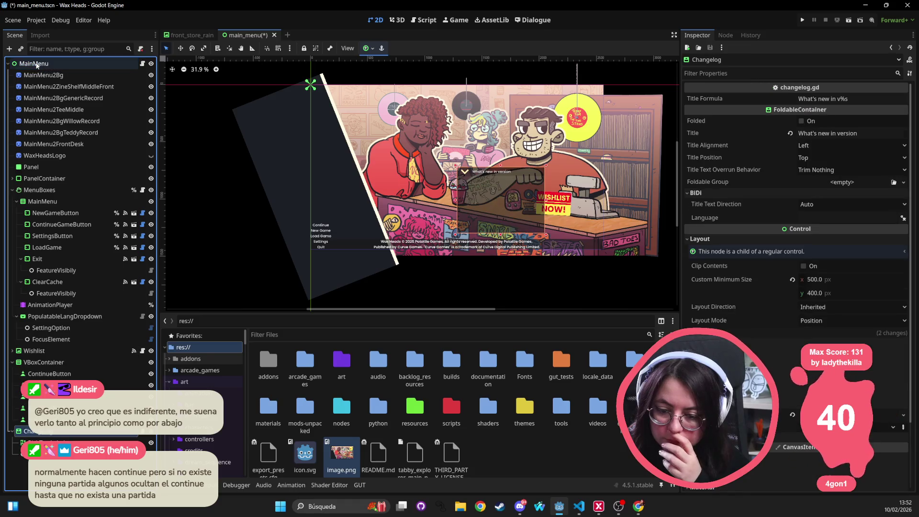
mouse_move(55, 317)
left_mouse_down()
mouse_move(46, 20)
mouse_move(52, 62)
left_mouse_up()
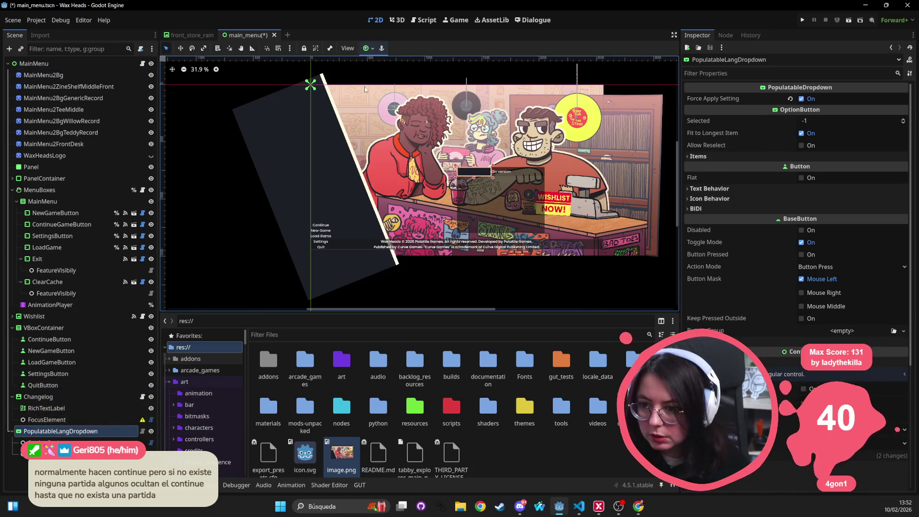
left_click(367, 48)
left_click(402, 106)
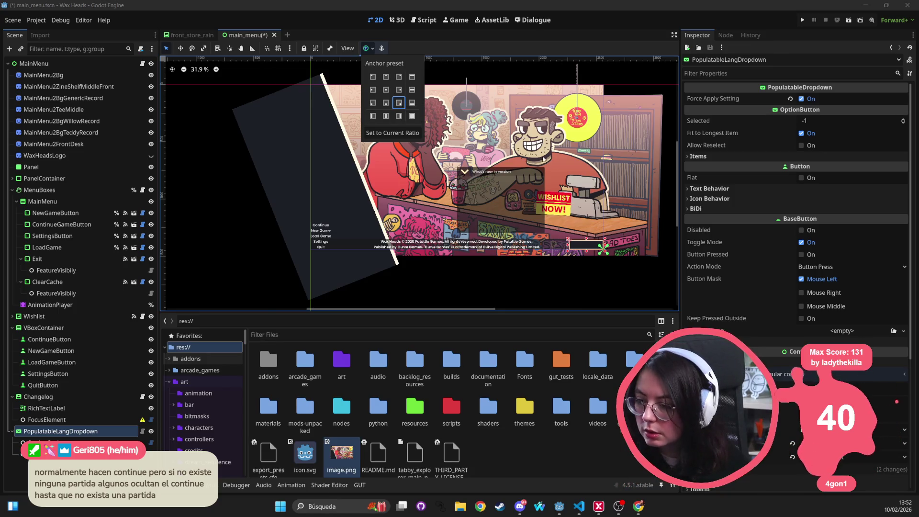
Anchor Changelog to the Top Right preset, then select the MainMenu root
left_click(480, 165)
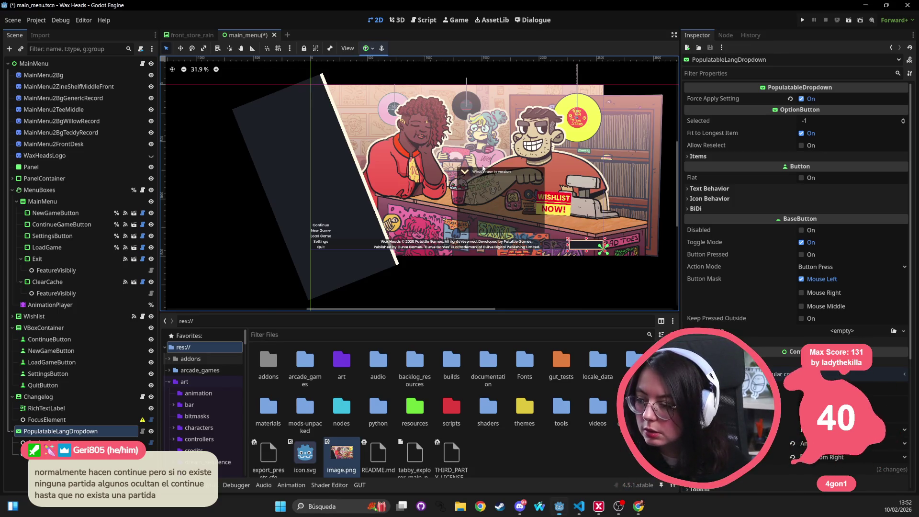
left_click(483, 172)
left_click(366, 48)
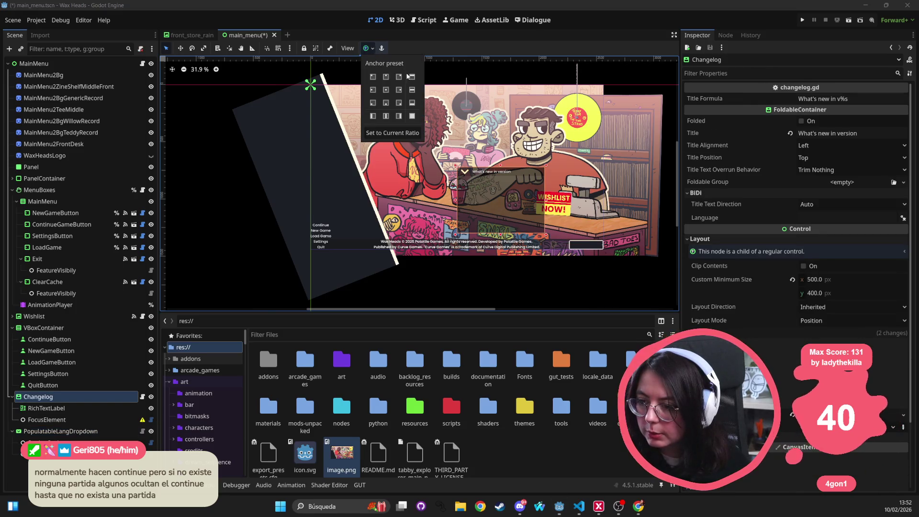
left_click(398, 77)
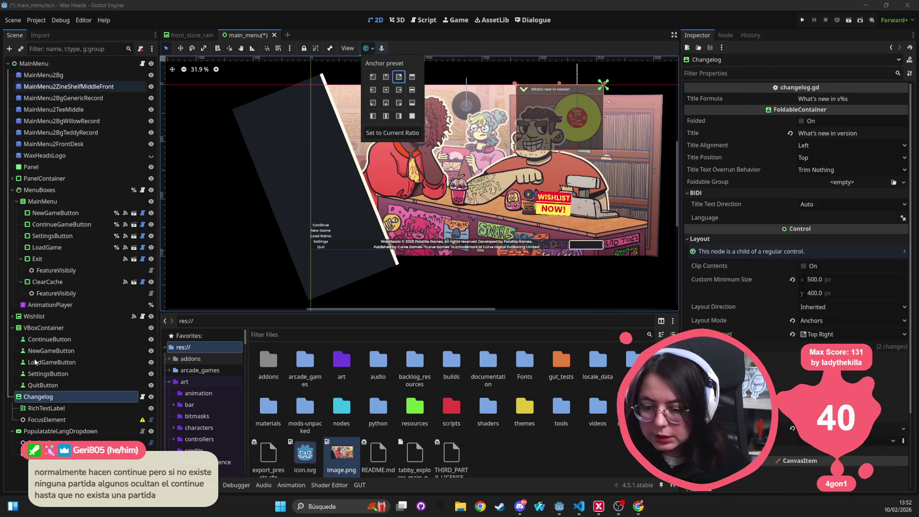
left_click(40, 328)
left_click(12, 328)
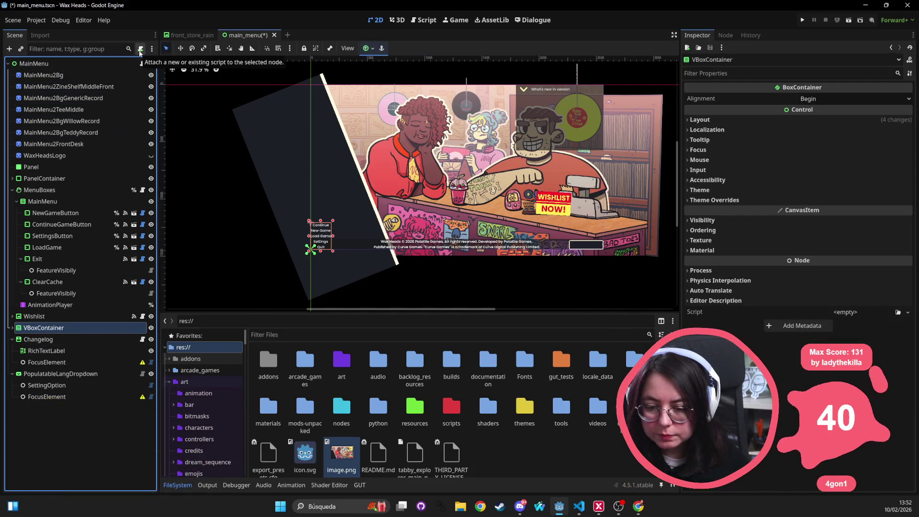
left_click(28, 63)
Open the Create New Node dialog to add a child to MainMenu
left_click(9, 48)
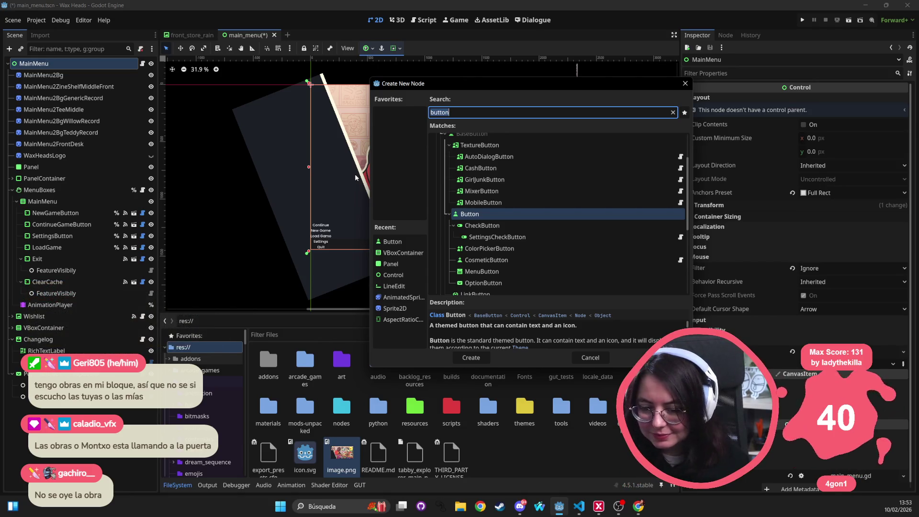
Create a MarginContainer with margin constants 100 left, 50 top, 100 right and 50 bottom
type("margin")
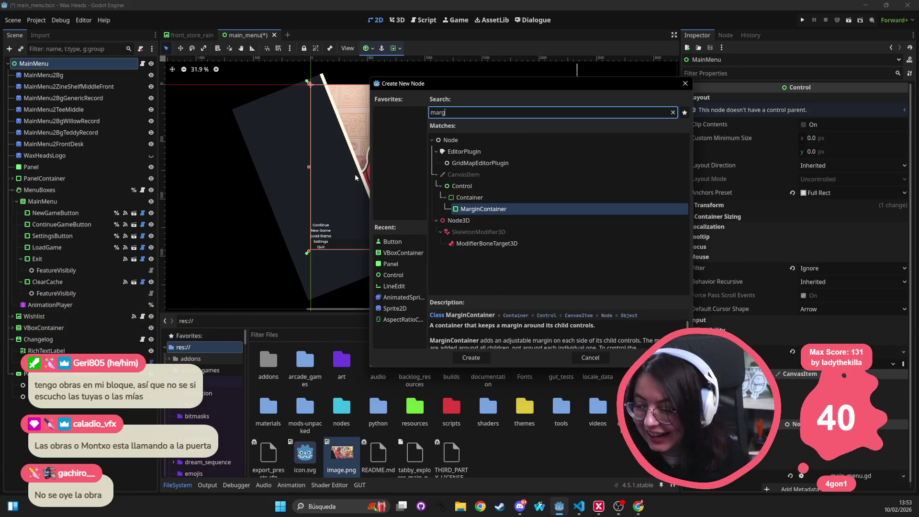
key("Return")
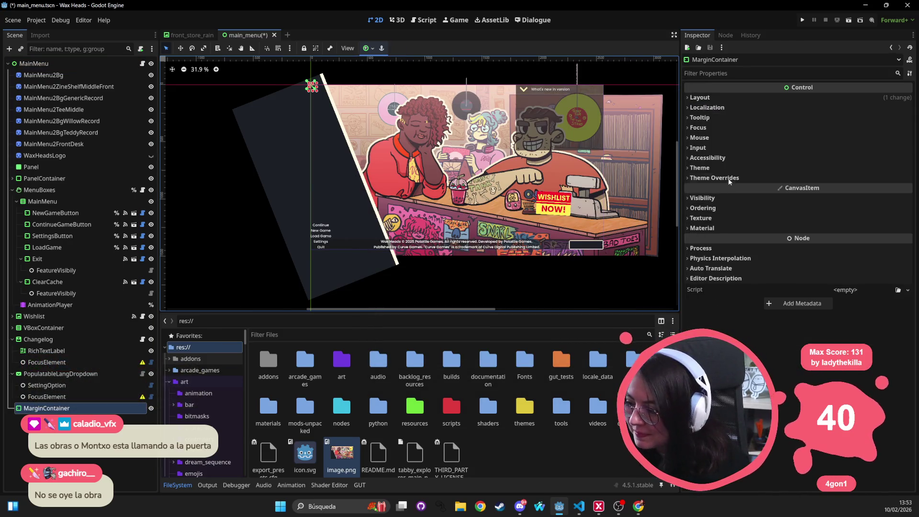
left_click(716, 178)
left_click(768, 188)
left_click(842, 199)
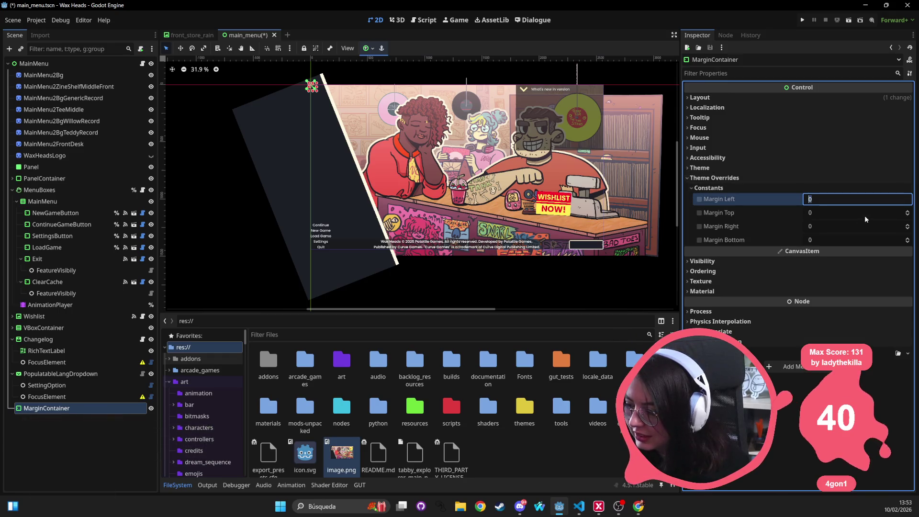
type("100")
key("Tab")
type("1")
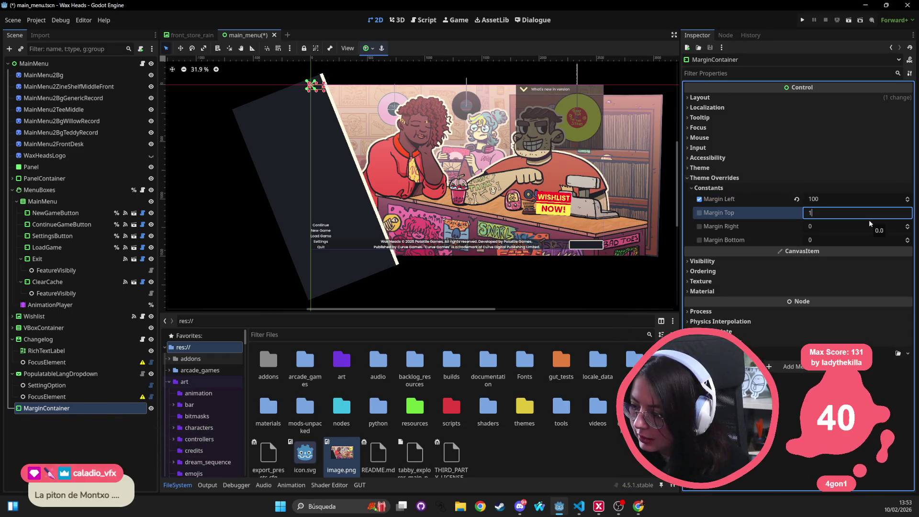
type("50")
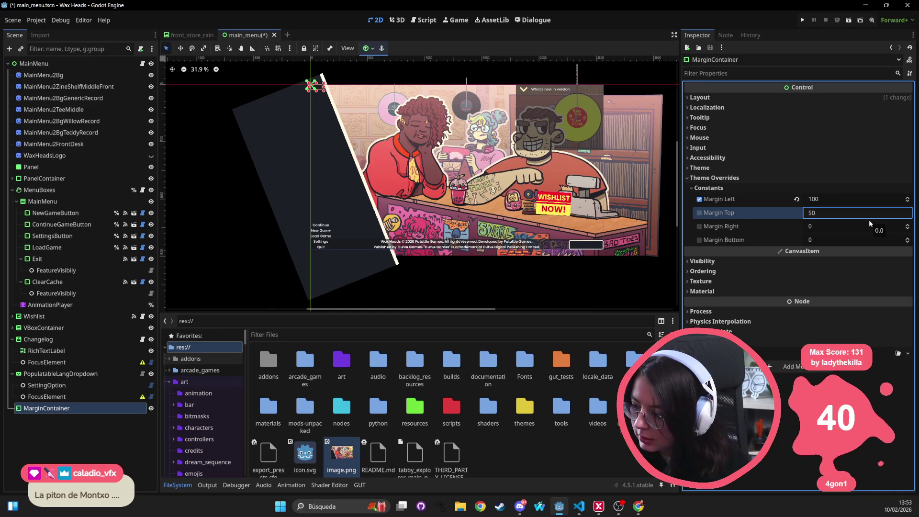
key("Tab")
type("5")
key("BackSpace")
type("100")
key("Tab")
type("50")
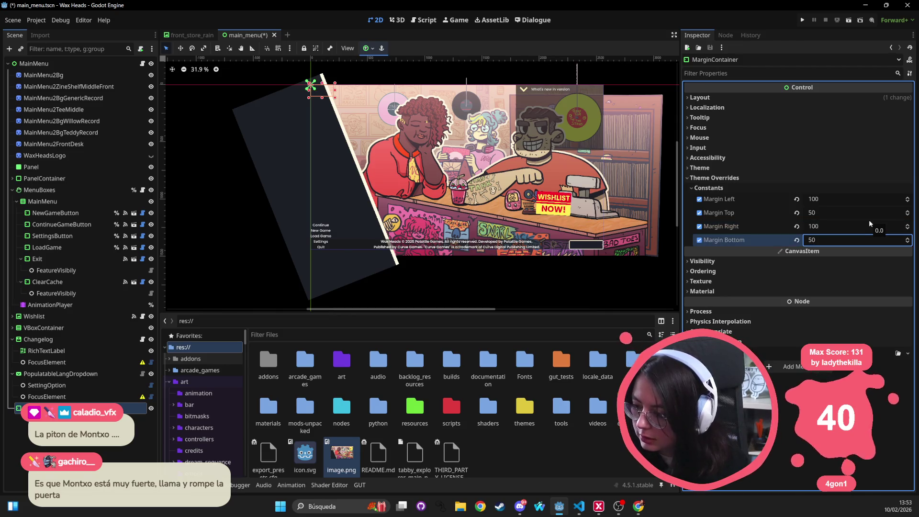
key("Return")
Apply the Full Rect anchor preset to the MarginContainer and select the Wishlist node
left_click(366, 48)
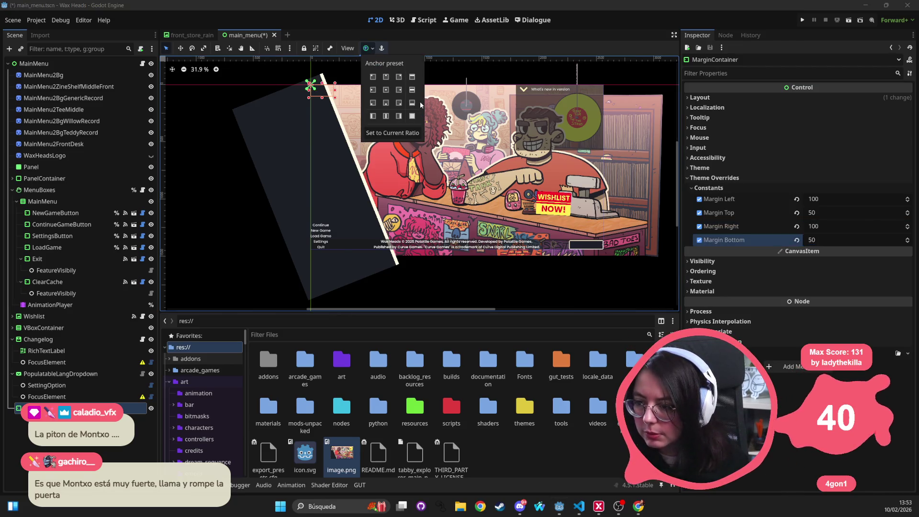
left_click(410, 116)
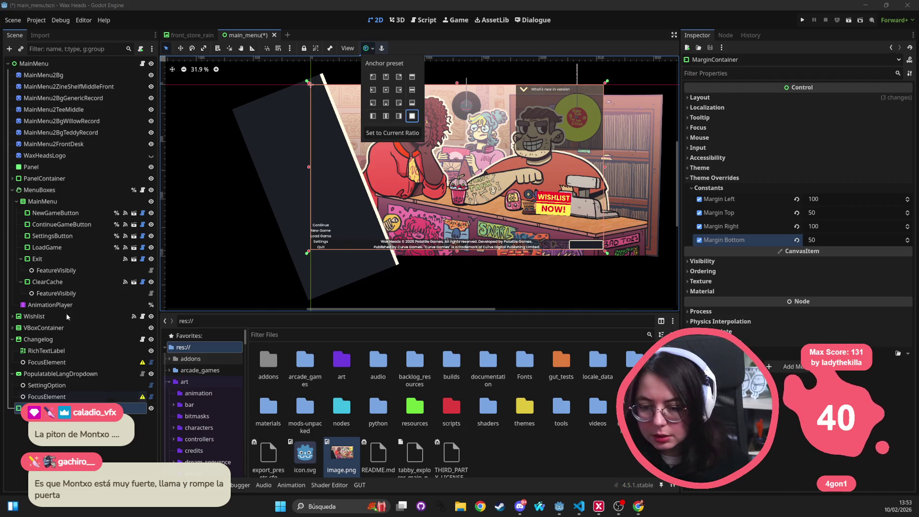
left_click(40, 318)
left_click(46, 396, "shift")
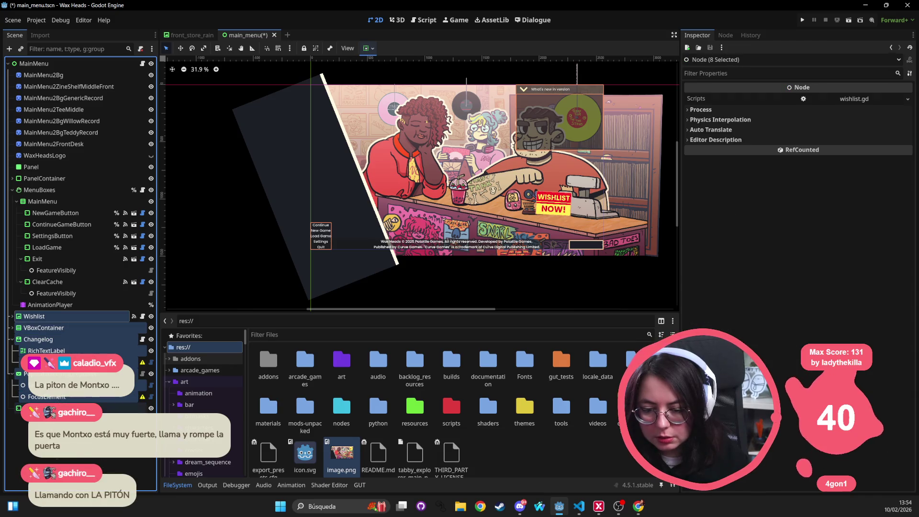
Nest the Wishlist, menu, Changelog and dropdown nodes inside the MarginContainer and expand its Theme properties
left_click_drag(52, 319, 48, 409)
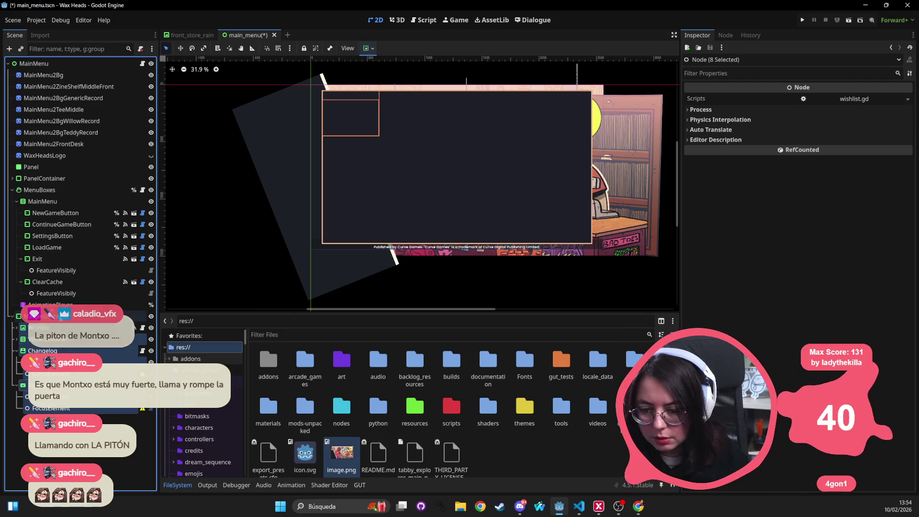
left_click(53, 316)
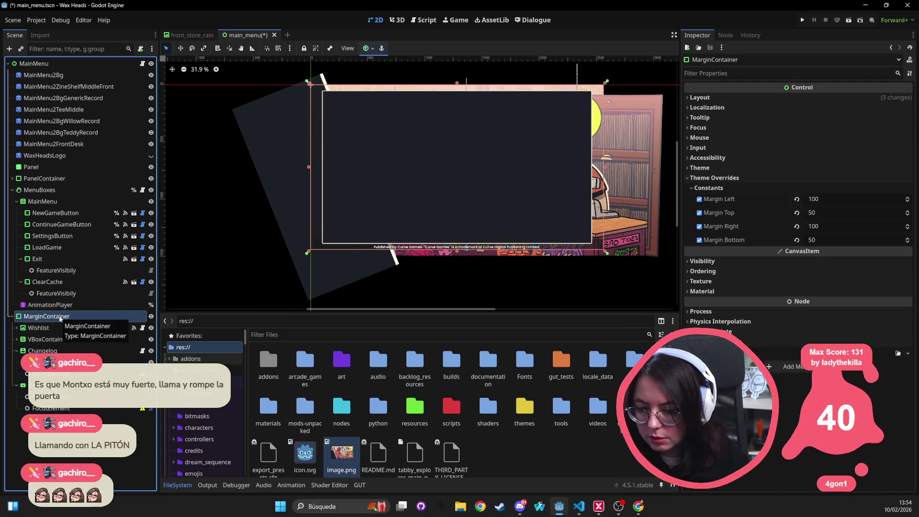
left_click(732, 179)
left_click(732, 180)
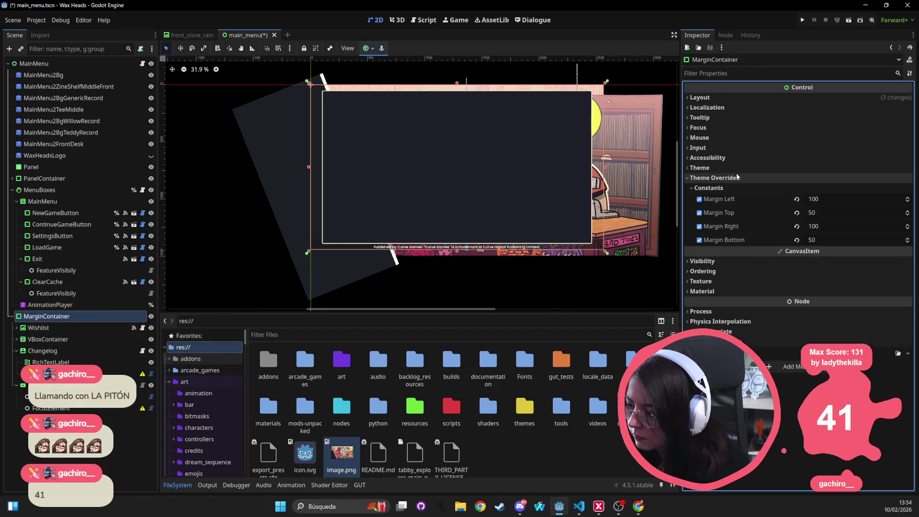
left_click(739, 168)
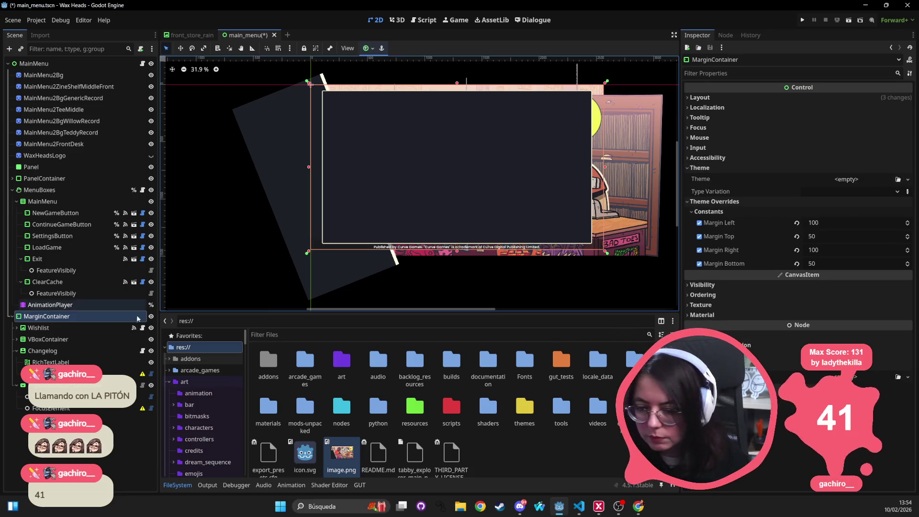
left_click(50, 305)
left_click(48, 316)
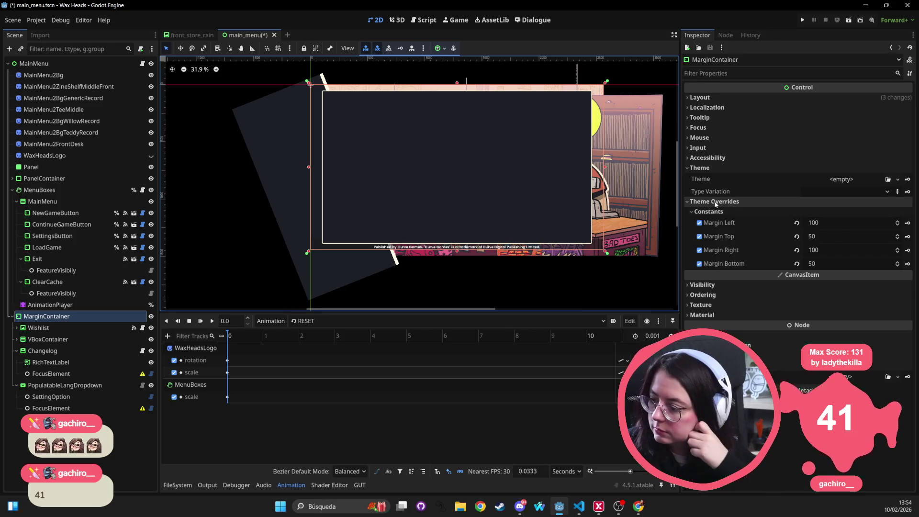
Expand the Wishlist node in the Scene dock and select its VBoxContainer
left_click(17, 329)
left_click(17, 329)
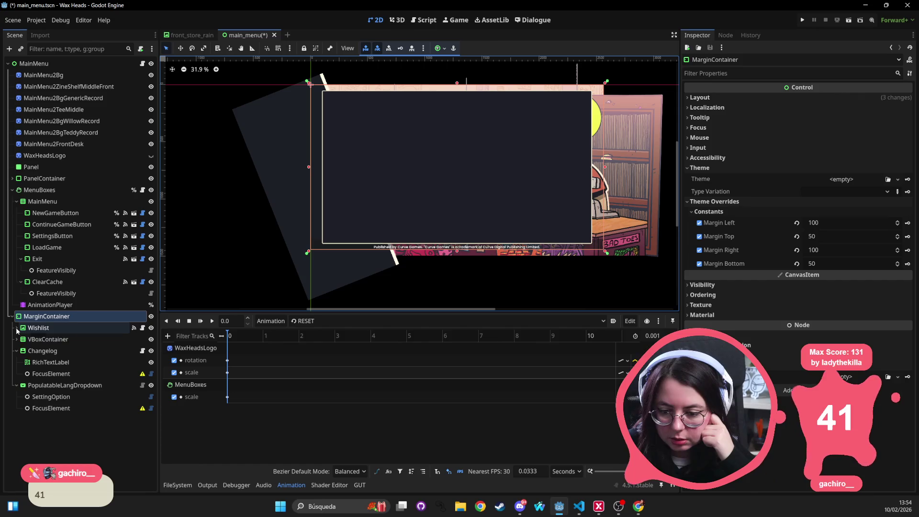
left_click(16, 328)
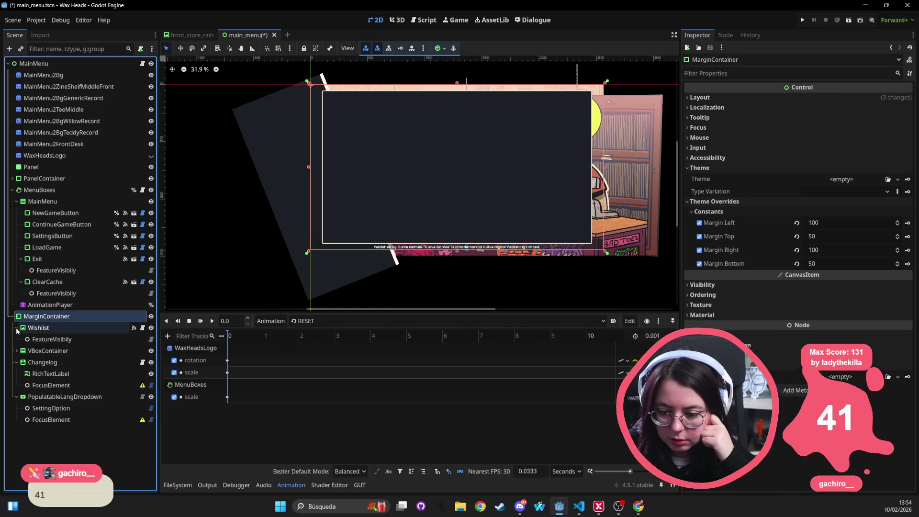
left_click(65, 327)
left_click(58, 354)
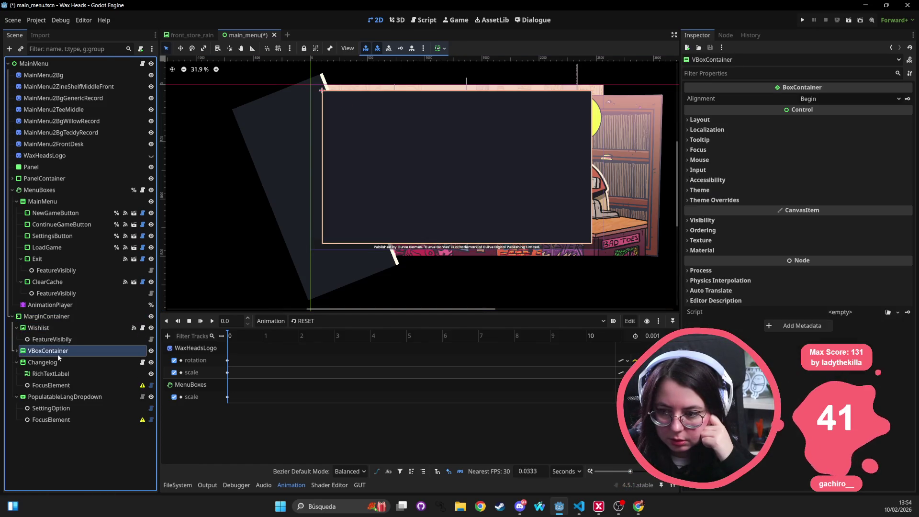
Hide the VBoxContainer of menu buttons with its visibility toggle
left_click(18, 352)
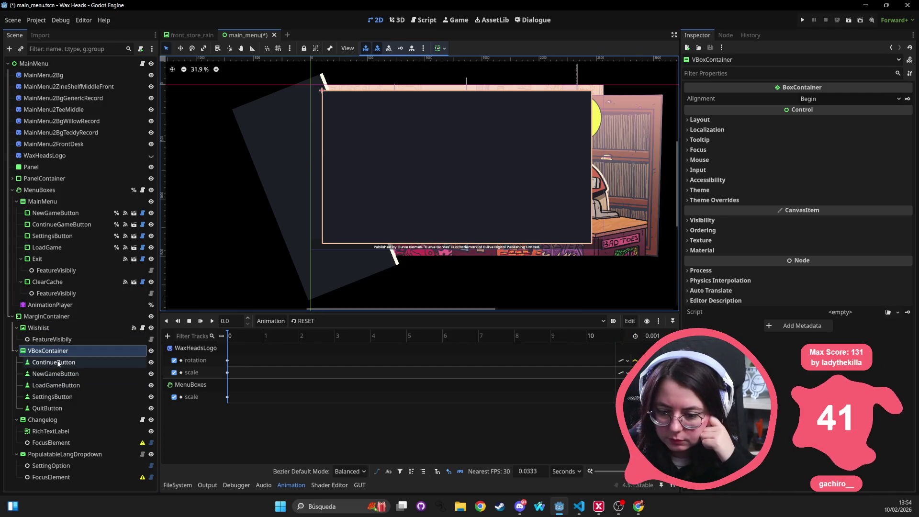
left_click(43, 420)
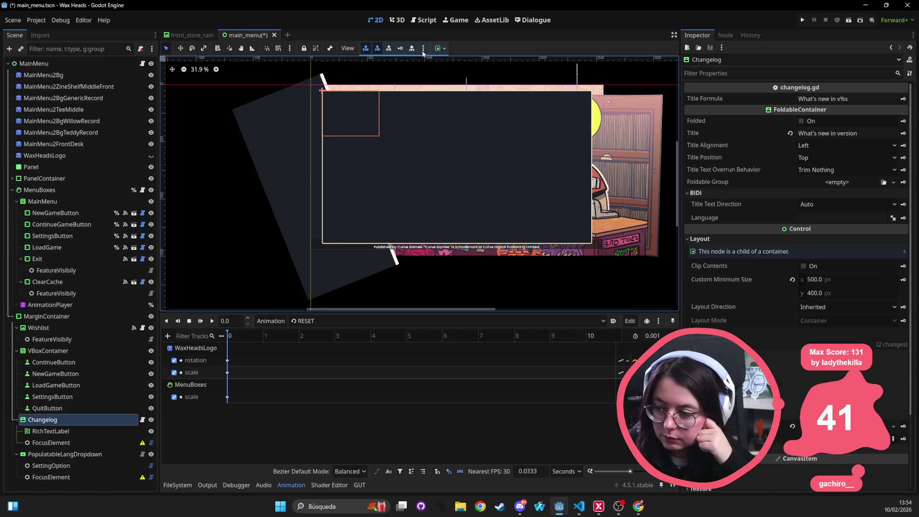
left_click(440, 48)
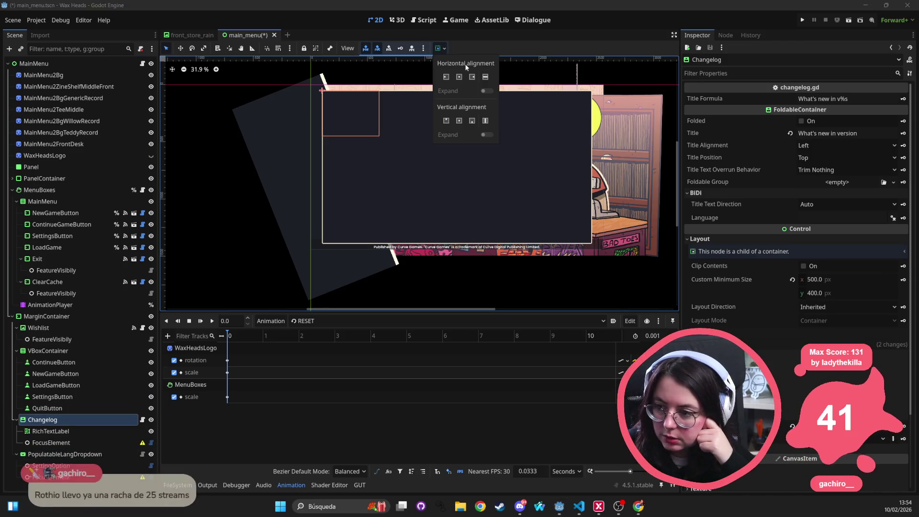
left_click(443, 48)
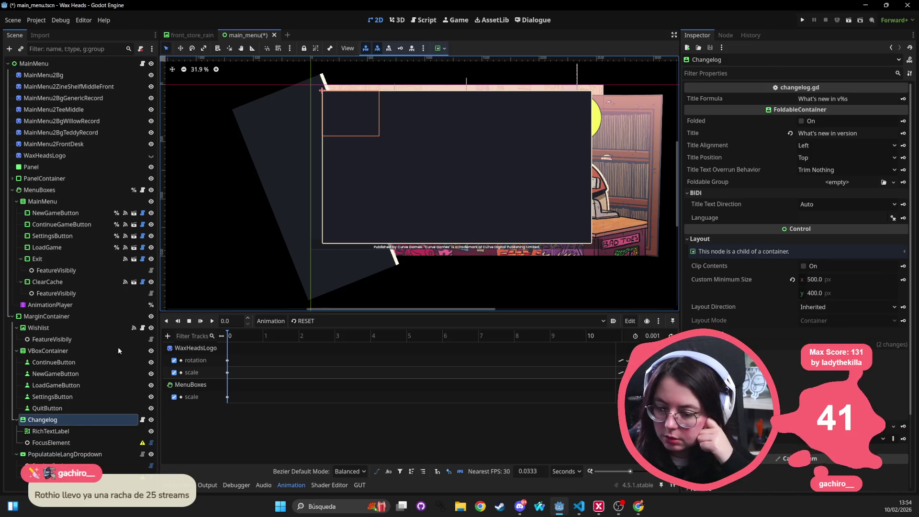
left_click(68, 353)
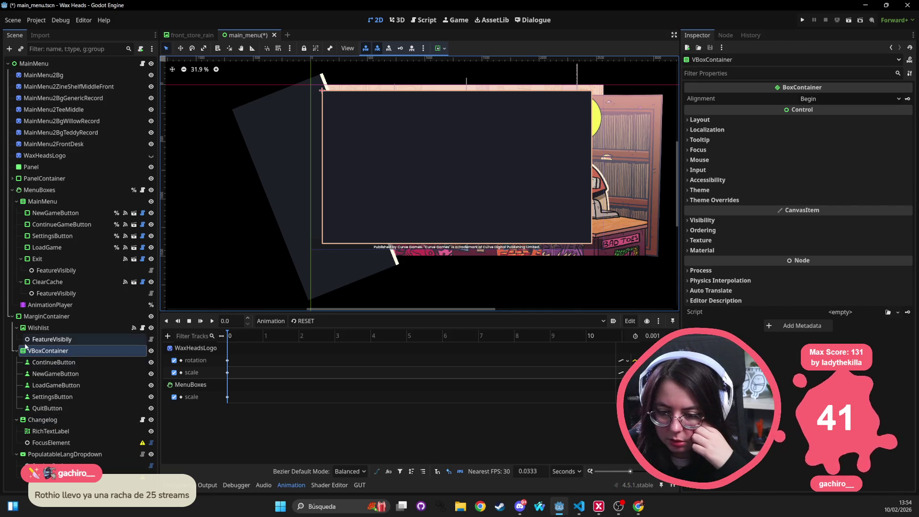
left_click(150, 350)
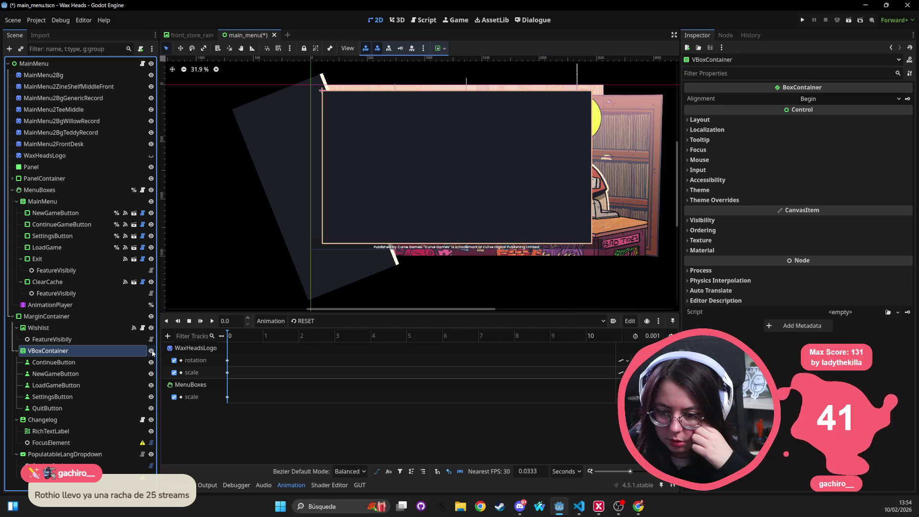
left_click(150, 455)
left_click(150, 456)
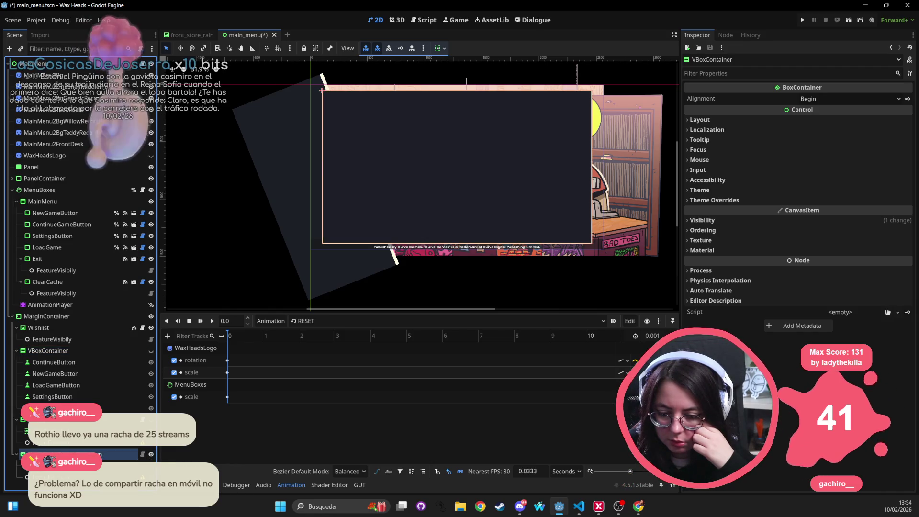
Set the PopulatableLangDropdown's vertical container alignment to End
left_click(95, 455)
left_click(439, 47)
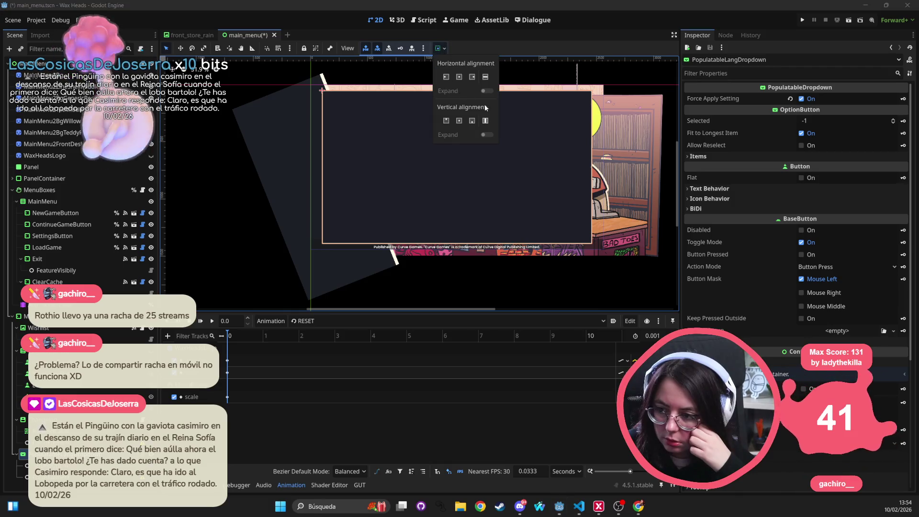
left_click(472, 121)
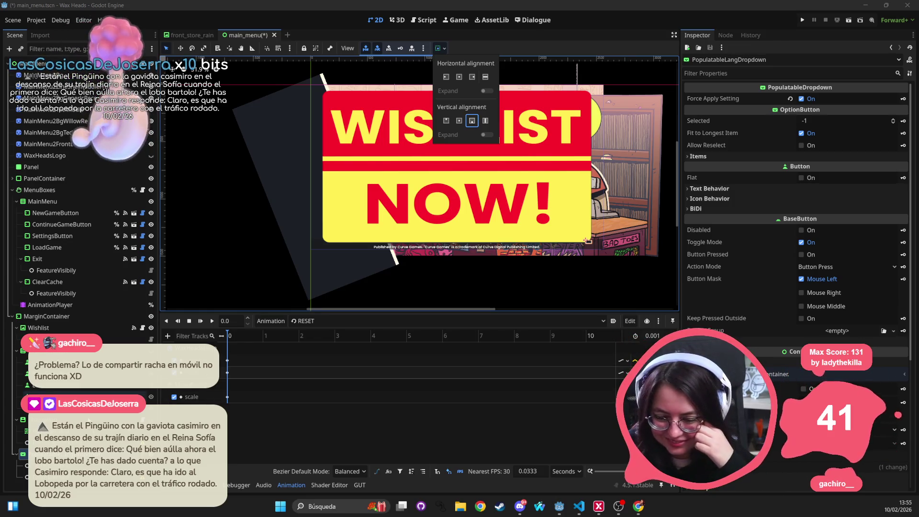
Set the Wishlist sticker's horizontal container alignment to End
left_click(22, 421)
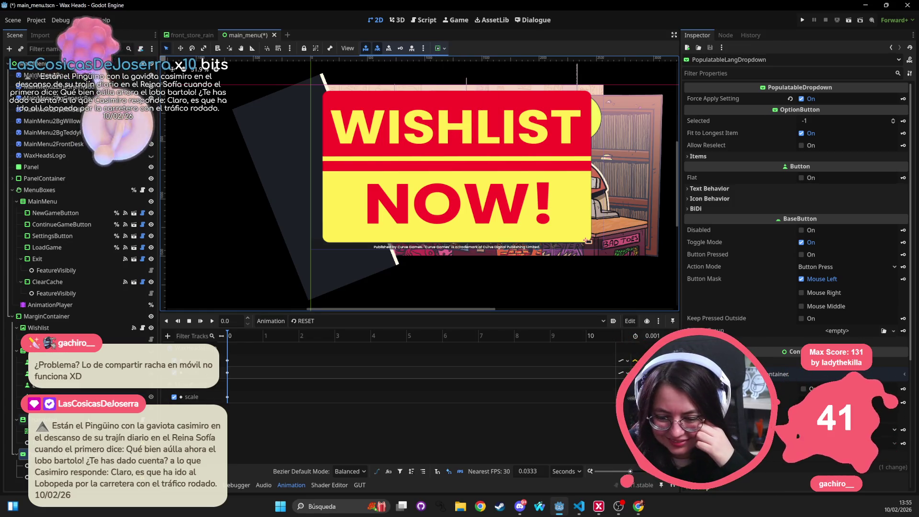
left_click(17, 419)
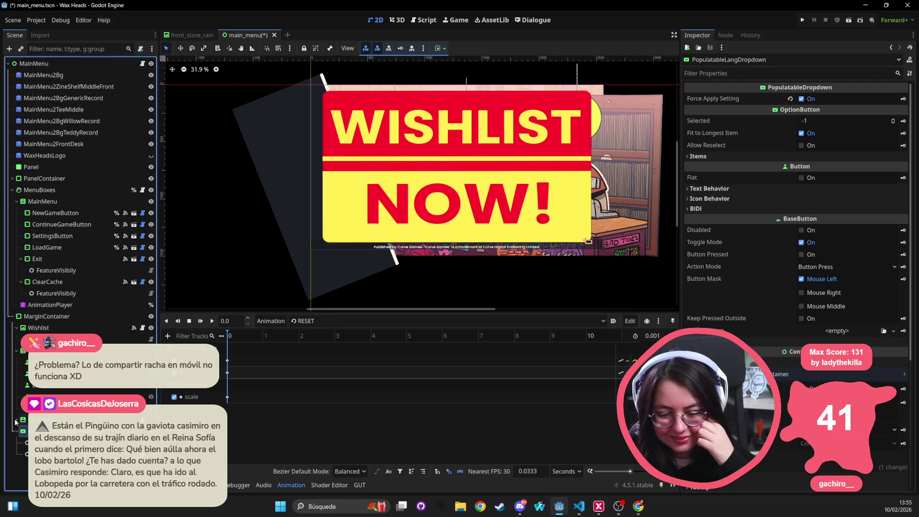
left_click(16, 420)
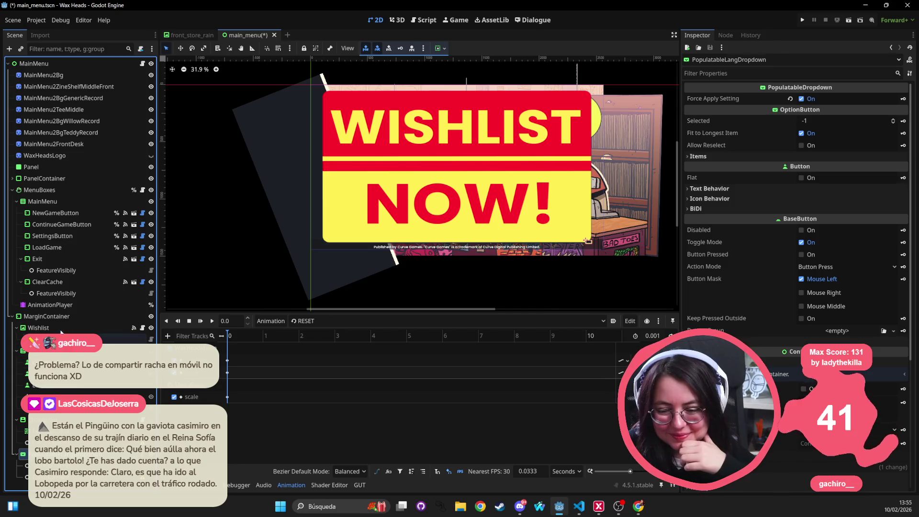
left_click(499, 136)
left_click(438, 48)
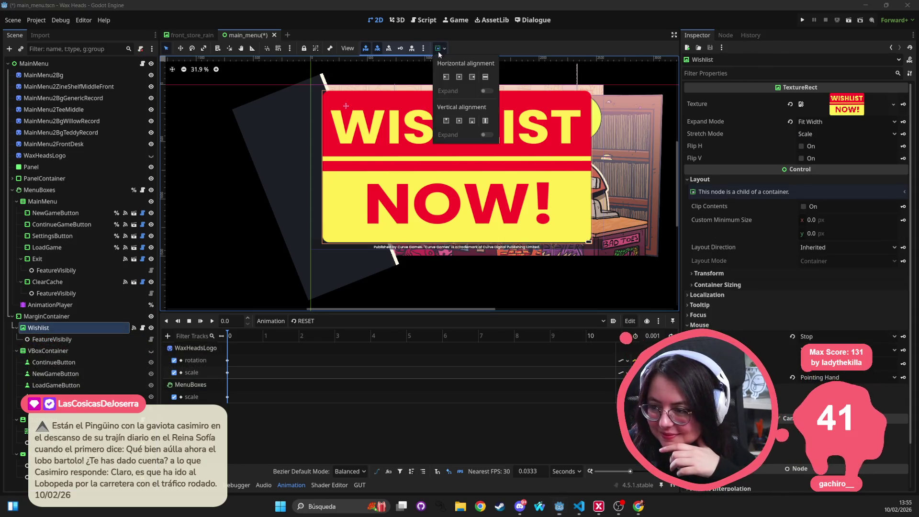
left_click(474, 77)
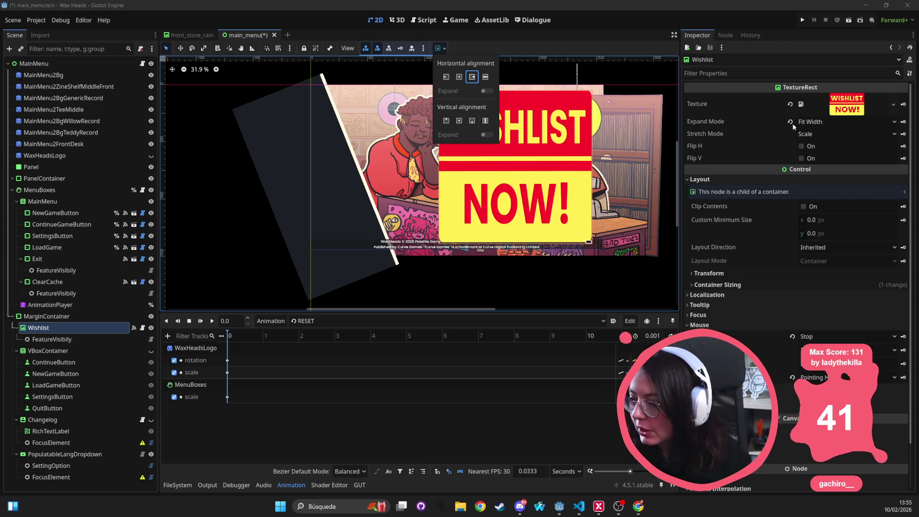
Give the Wishlist sticker Expand Mode Keep Size and Stretch Mode Keep
left_click(796, 124)
left_click(806, 122)
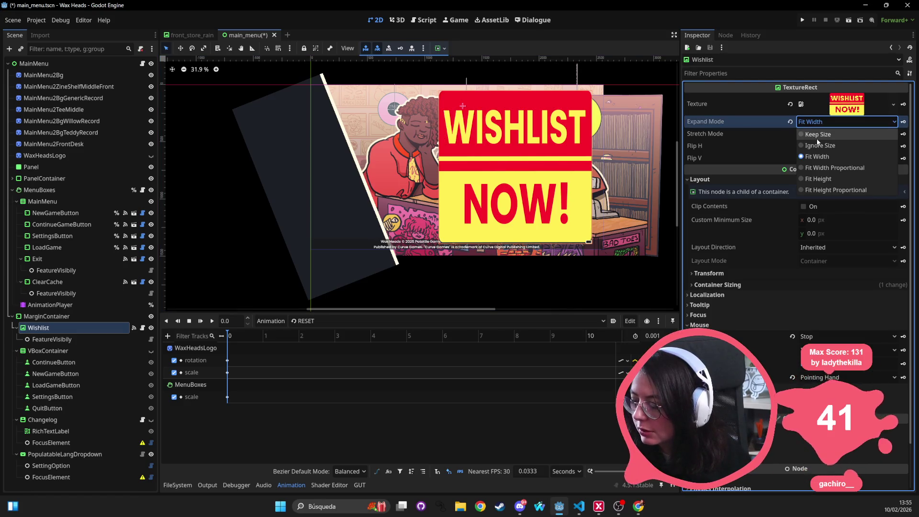
left_click(835, 134)
left_click(837, 120)
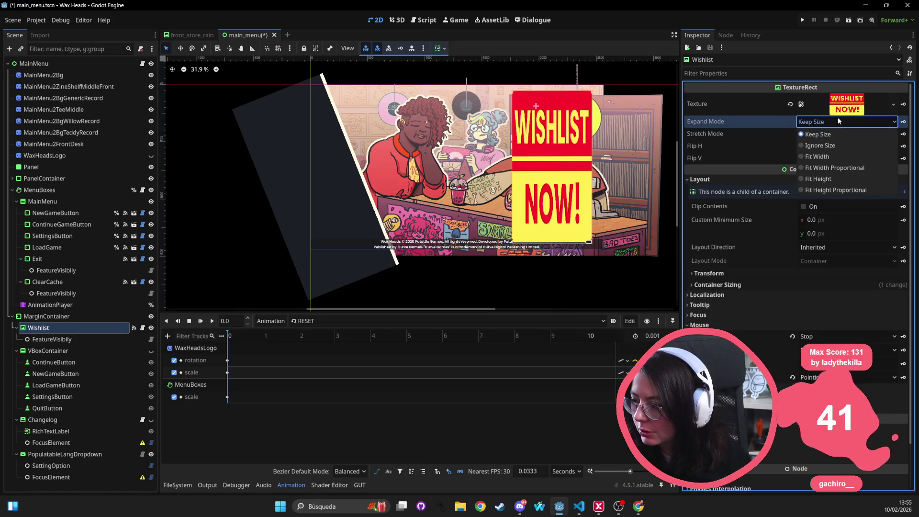
left_click(851, 176)
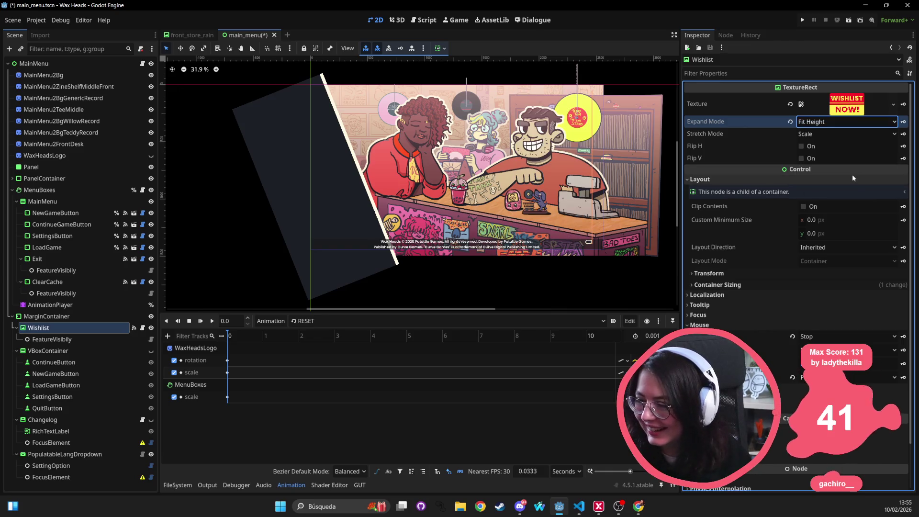
left_click(857, 122)
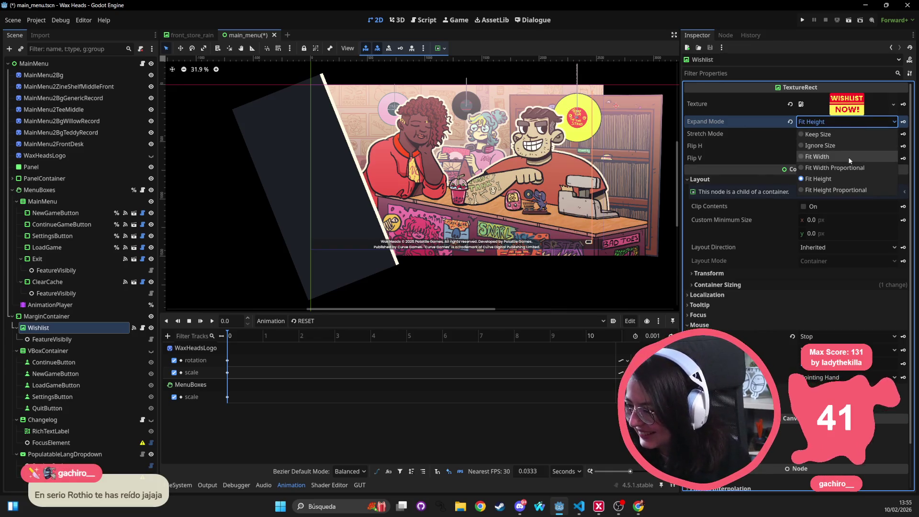
left_click(848, 135)
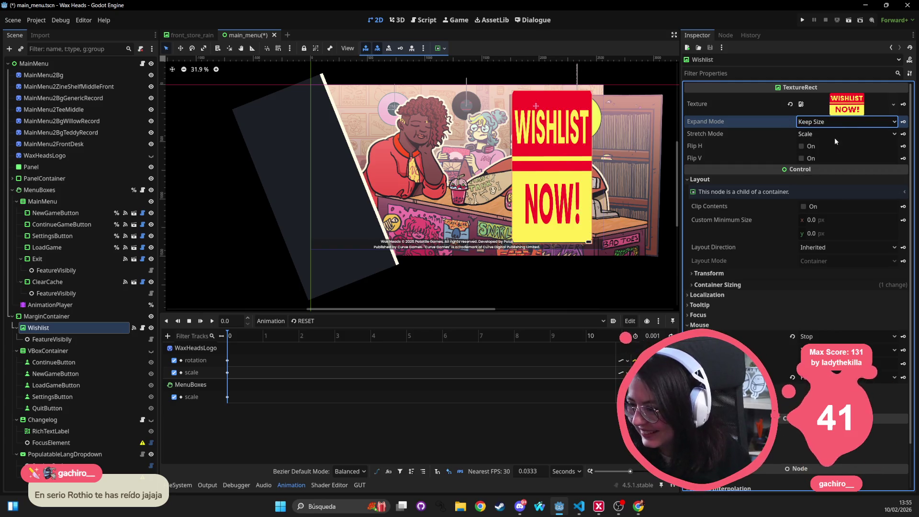
left_click(823, 133)
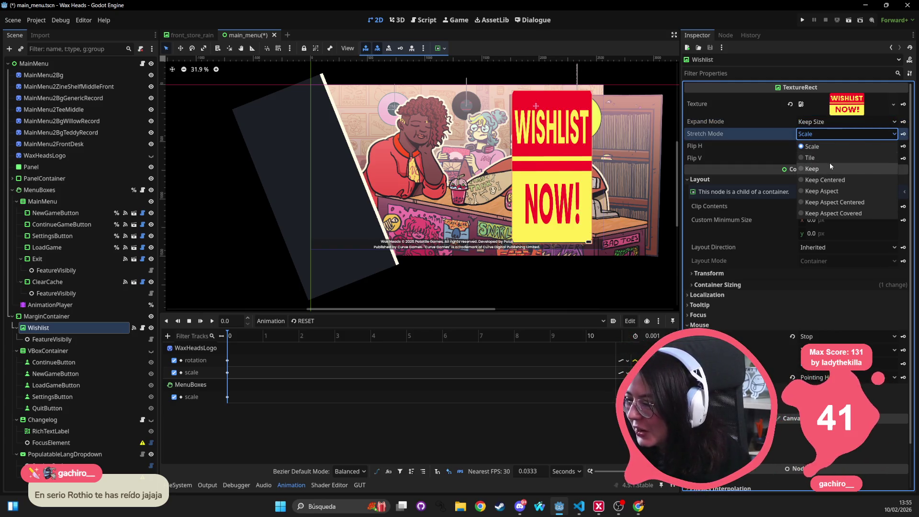
left_click(829, 169)
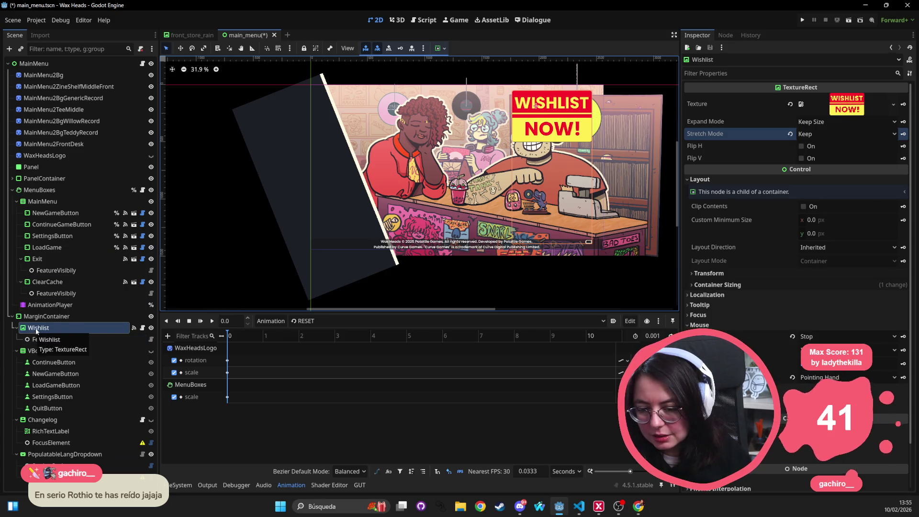
left_click_drag(561, 156, 420, 163)
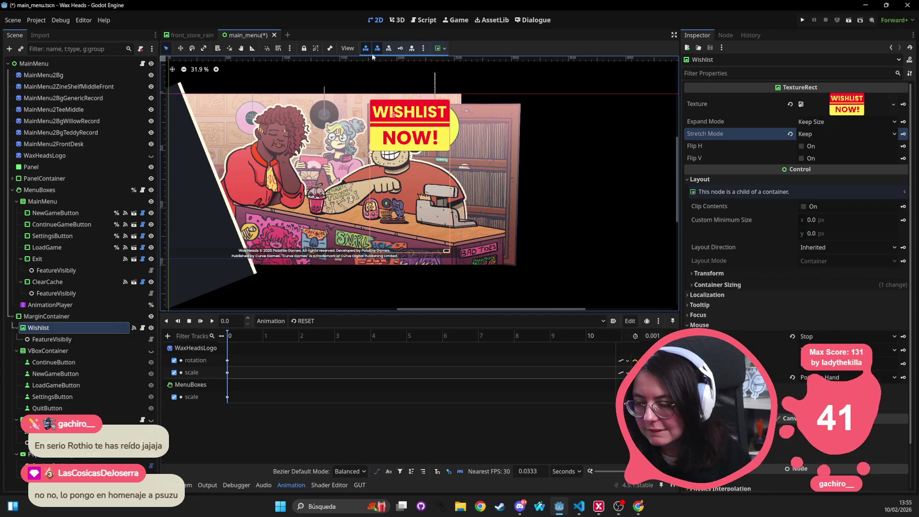
Move Wishlist out of MarginContainer under MainMenu, save main_menu.tscn, and switch to GitHub Desktop
left_click(46, 318)
left_click(42, 327)
mouse_move(42, 327)
left_mouse_down()
mouse_move(45, 81)
mouse_move(58, 66)
left_mouse_up()
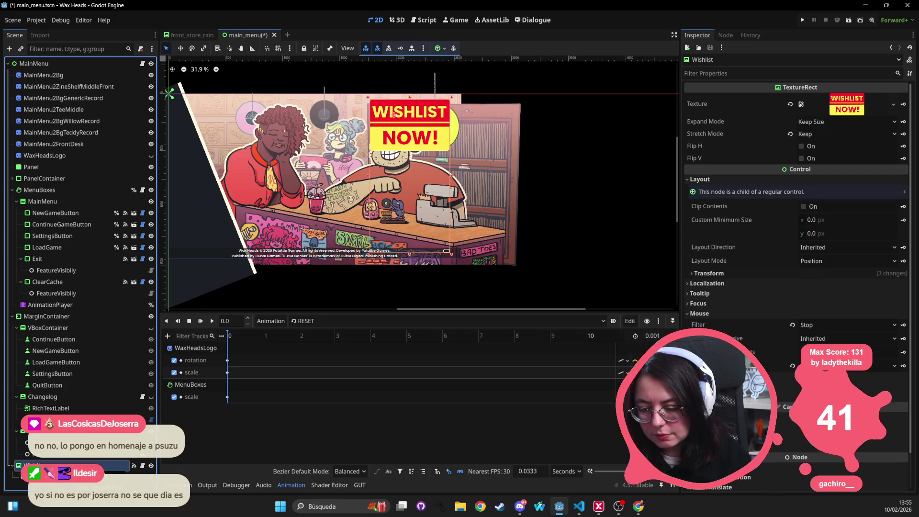
key("ctrl+s")
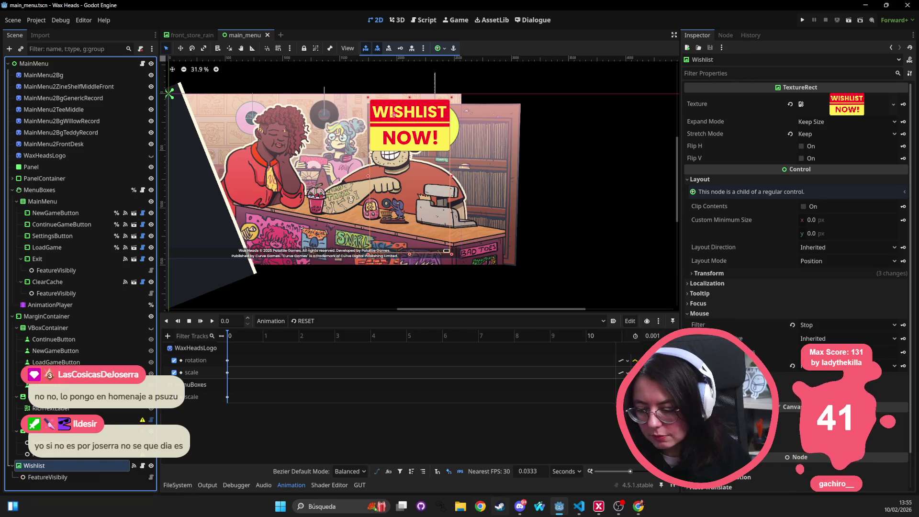
left_click(421, 506)
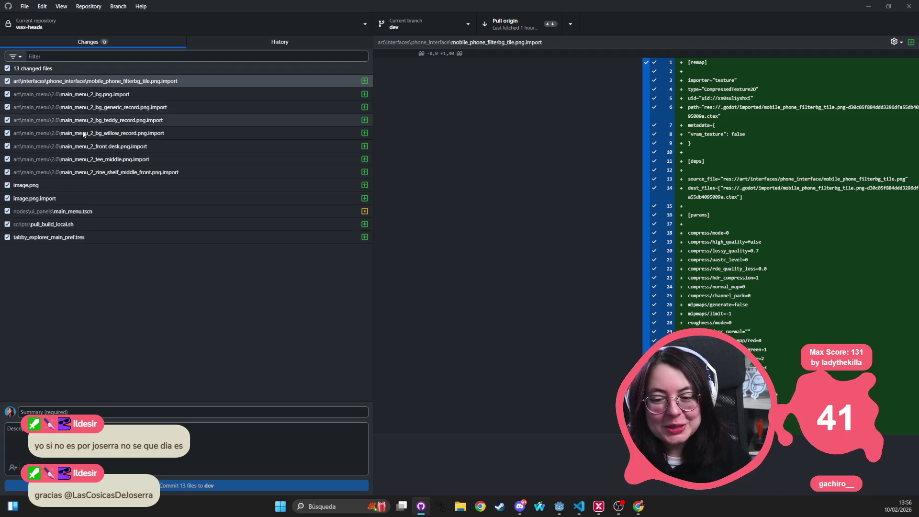
Browse the changed files' diffs, ending on main_menu.tscn with load_steps raised from 25 to 31
left_click(67, 224)
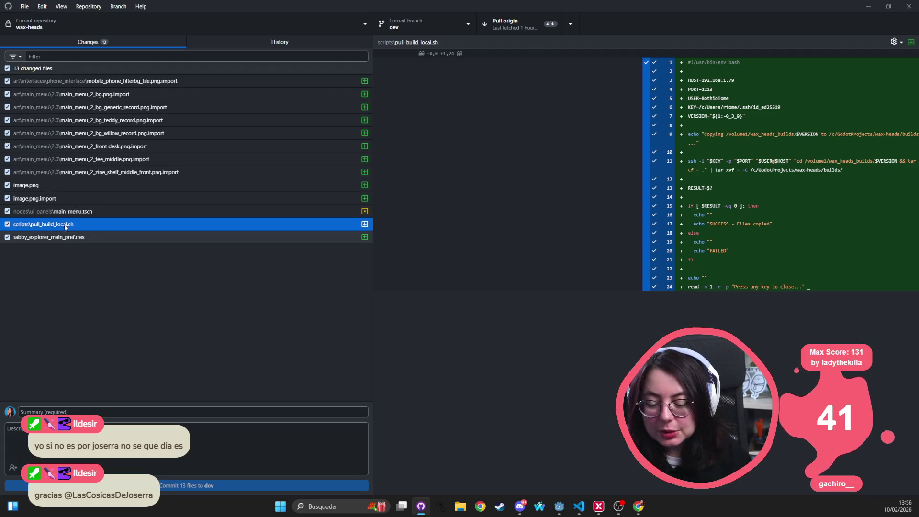
left_click(91, 82)
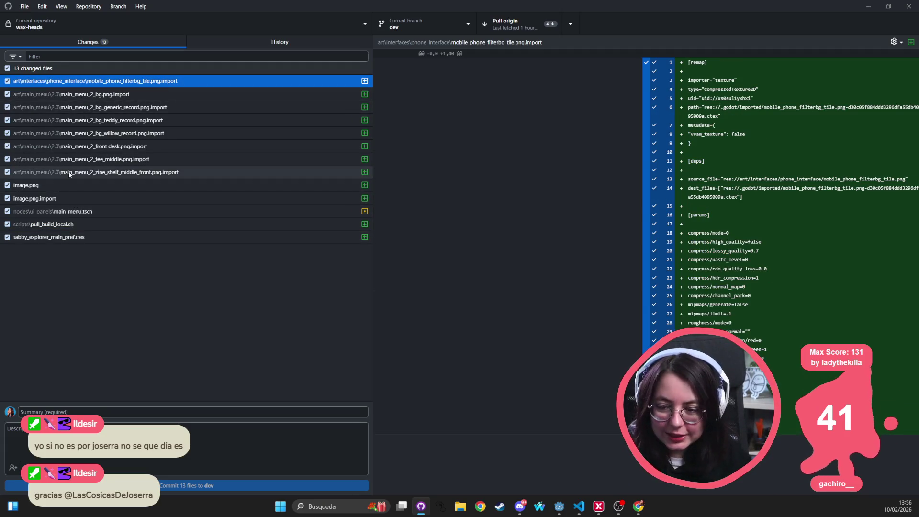
left_click(61, 196)
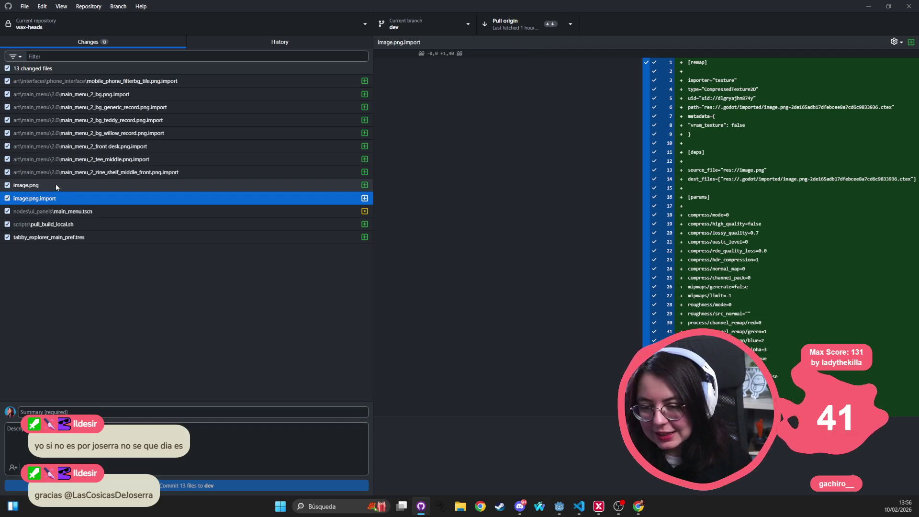
left_click(65, 211)
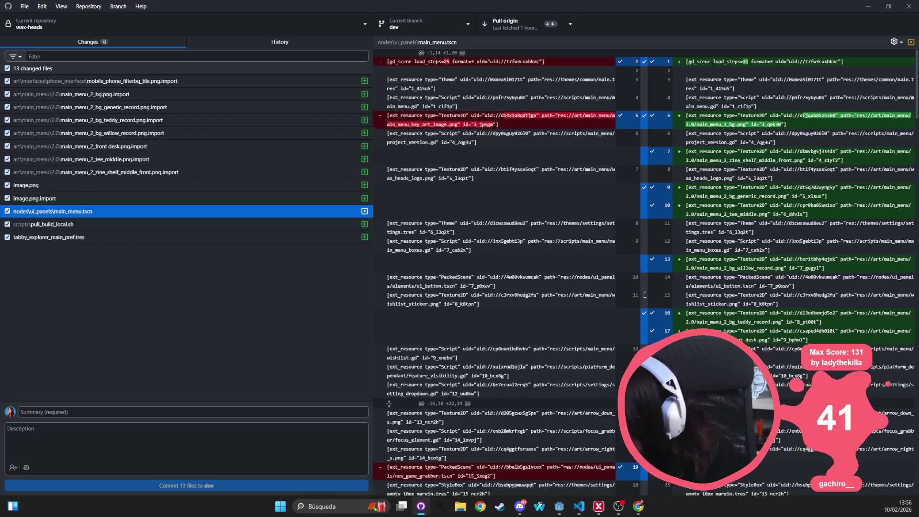
Scroll through the main_menu.tscn diff and search it for the Wishlist node
scroll(641, 253, "down", 5)
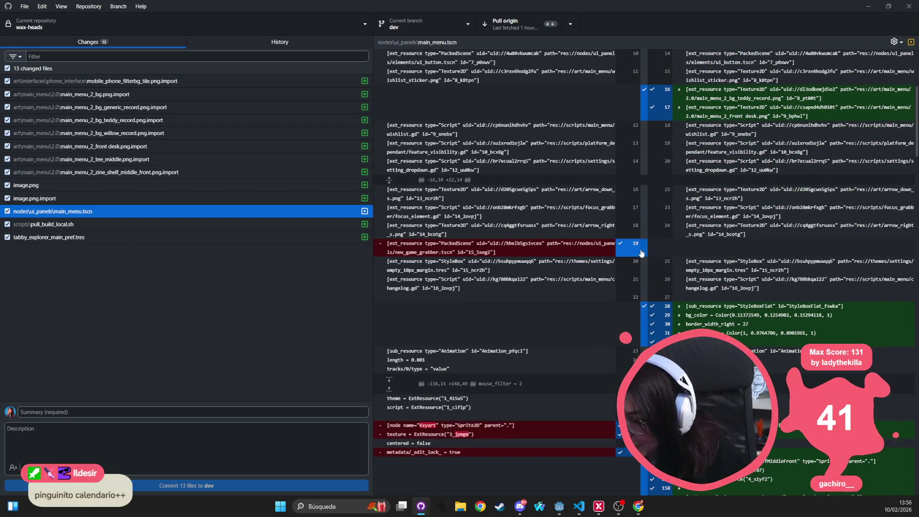
scroll(642, 253, "down", 3)
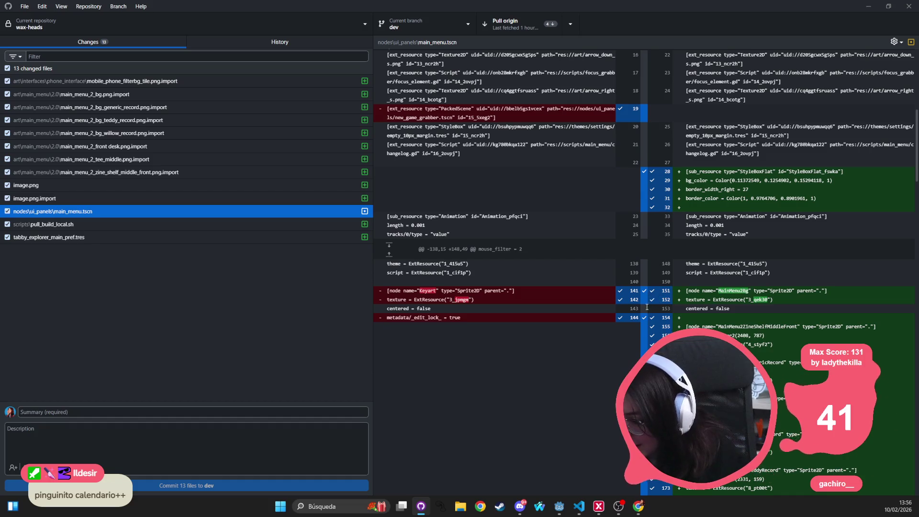
scroll(646, 330, "down", 6)
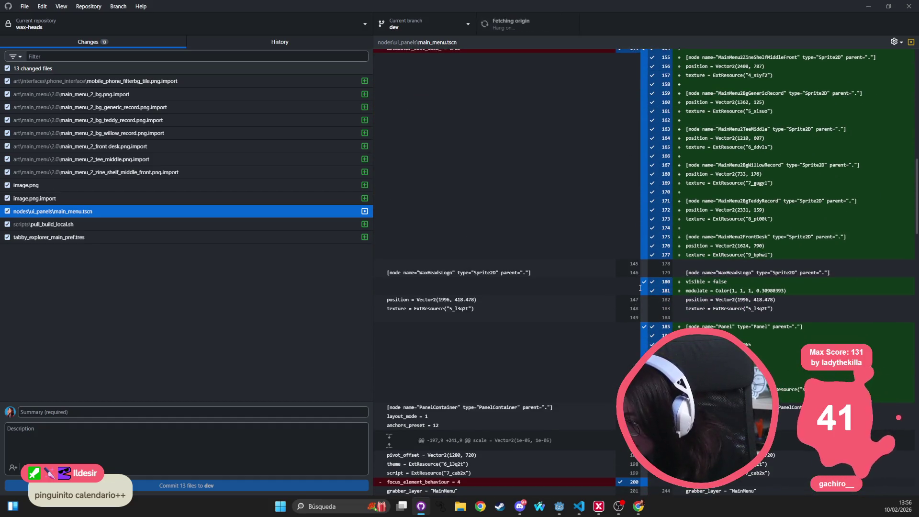
scroll(644, 323, "down", 1)
scroll(644, 306, "down", 4)
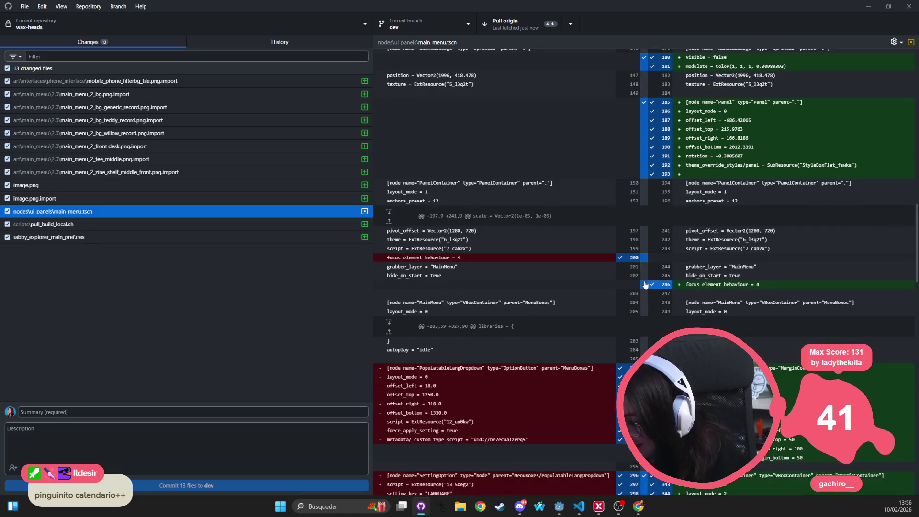
scroll(467, 401, "down", 3)
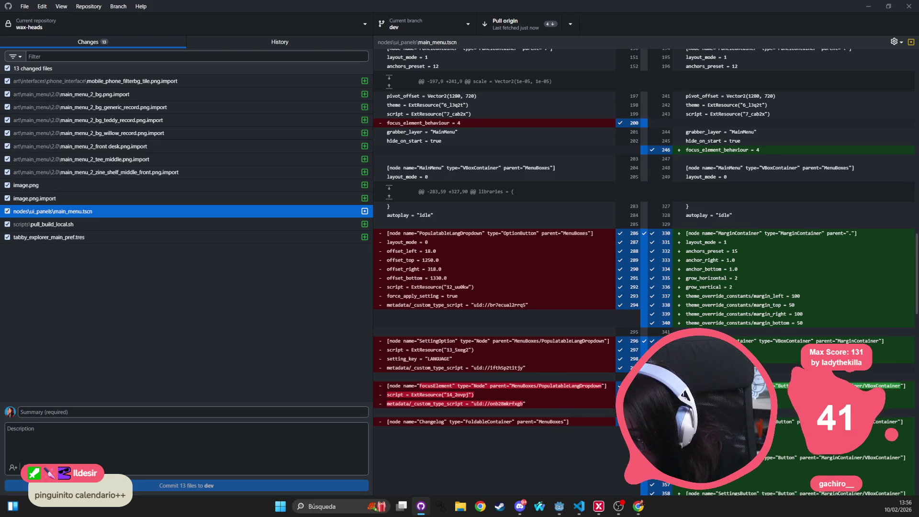
scroll(585, 344, "down", 7)
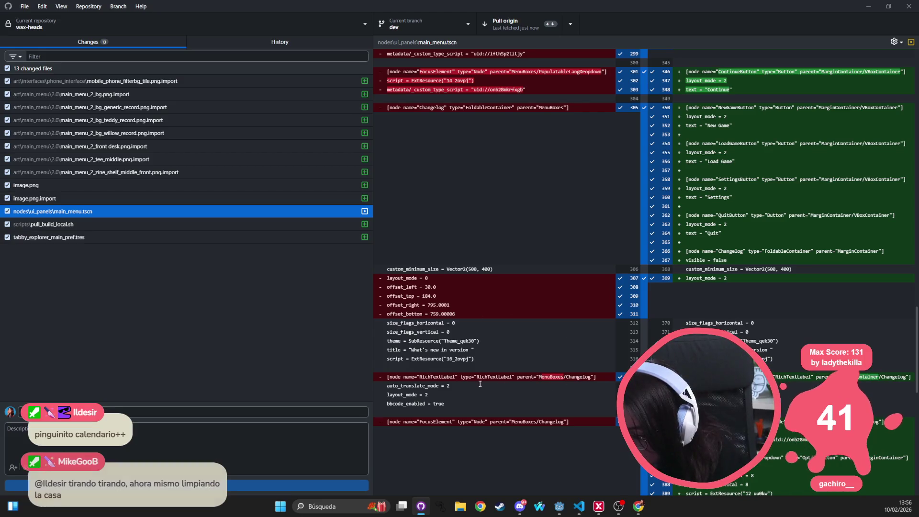
scroll(580, 383, "down", 5)
scroll(580, 391, "down", 3)
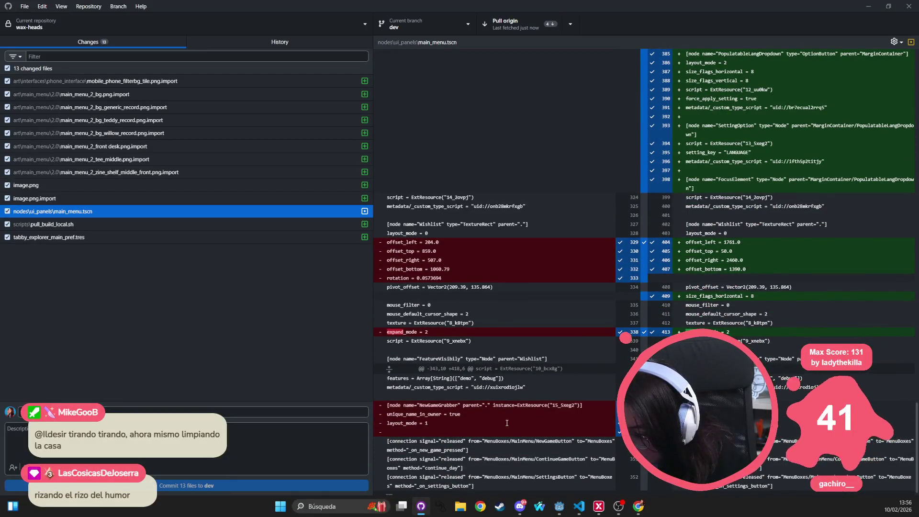
scroll(496, 425, "down", 1)
scroll(493, 359, "up", 4)
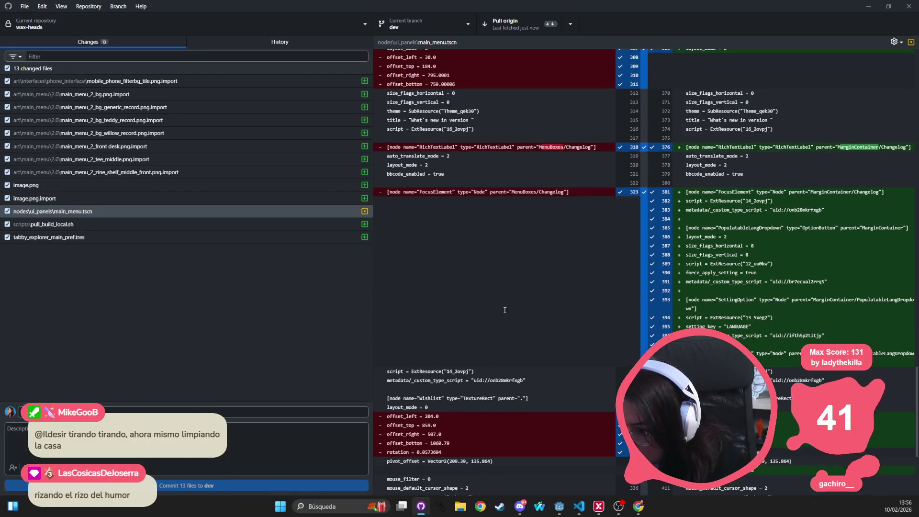
key("ctrl+f")
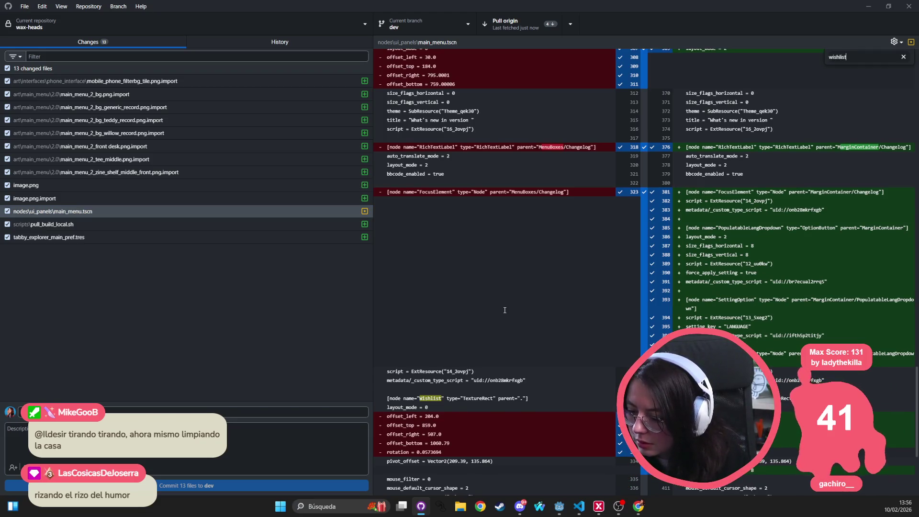
key("Escape")
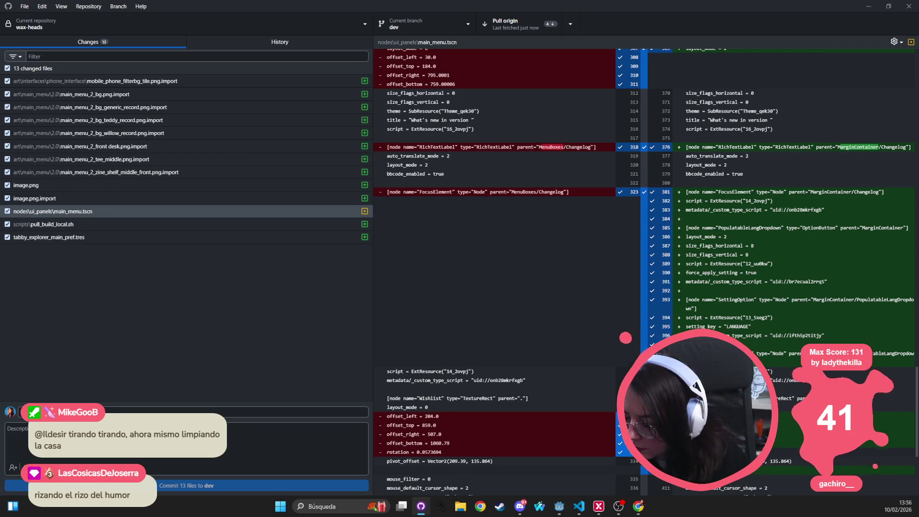
Discard the Wishlist offset, rotation, stretch_mode and expand_mode changes
key("Return")
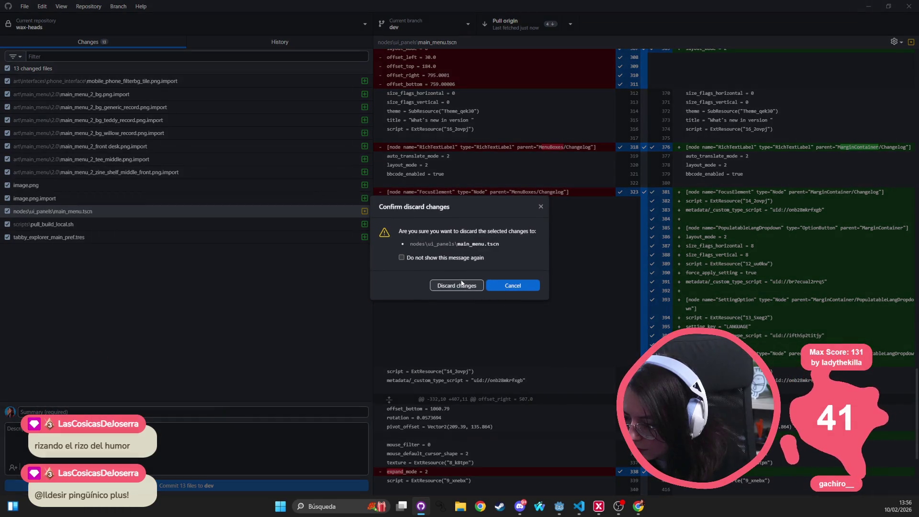
left_click(466, 287)
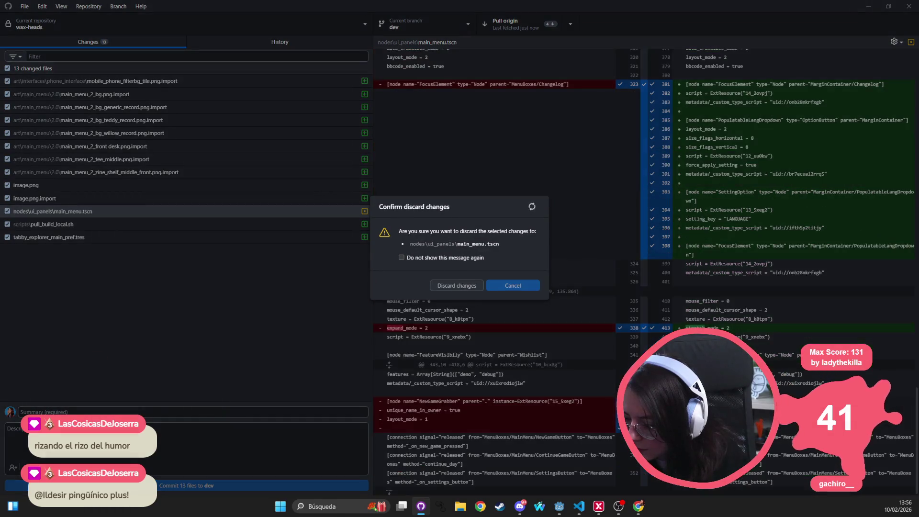
right_click(660, 329)
left_click(679, 335)
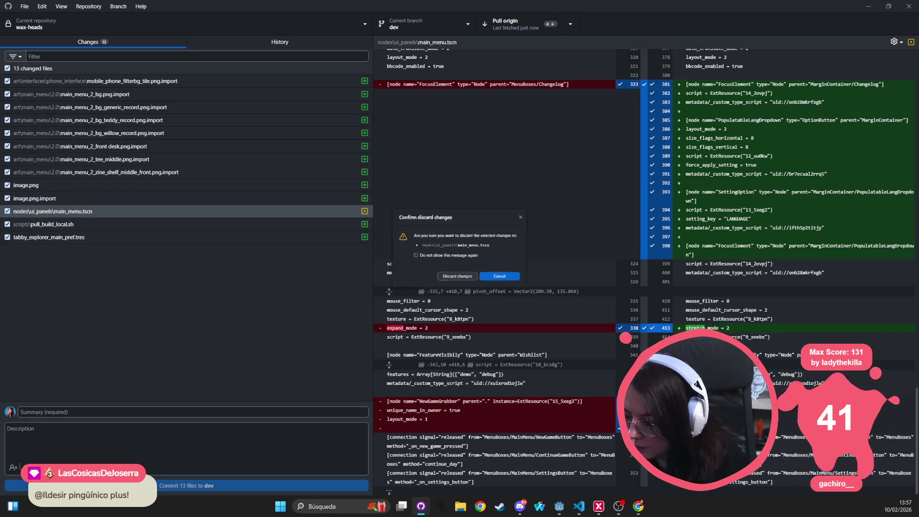
left_click(458, 284)
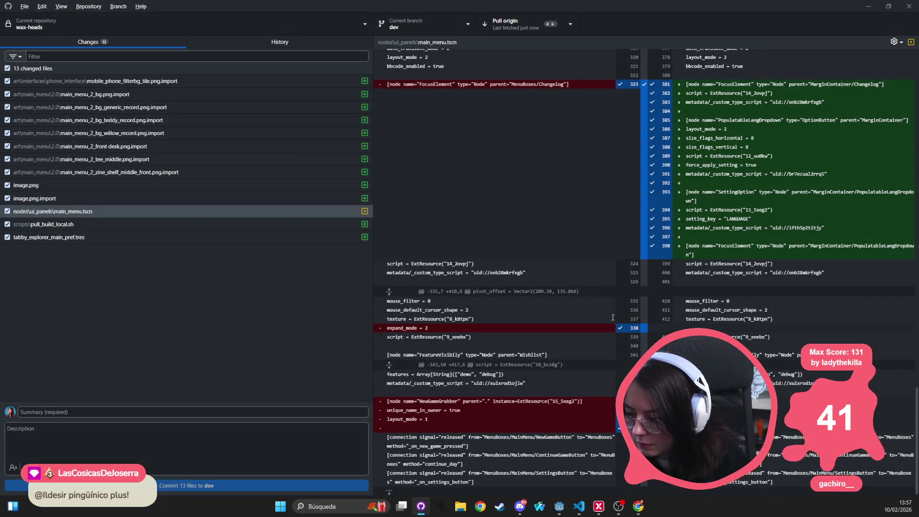
right_click(641, 331)
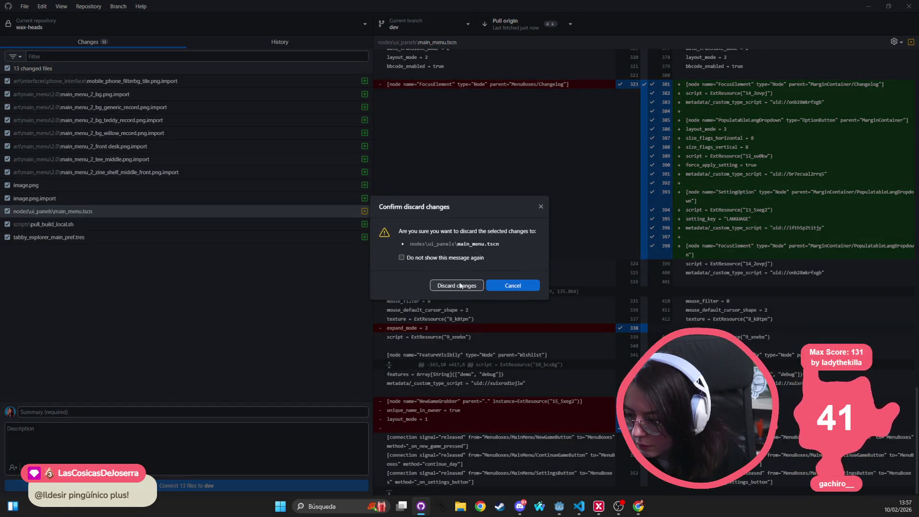
left_click(456, 285)
key("alt+Tab")
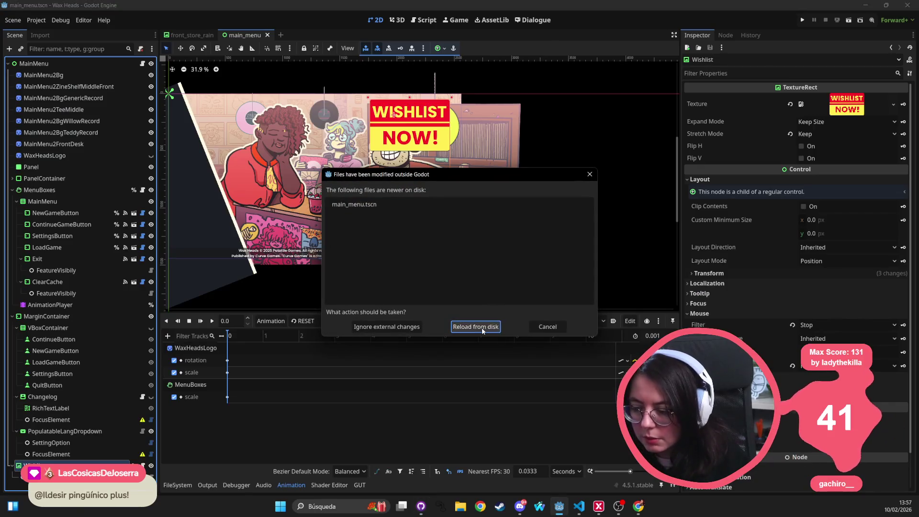
Reload the scene from disk and move the Wishlist sticker onto the counter beside the register
left_click(481, 326)
scroll(288, 194, "up", 2)
scroll(287, 194, "left", 5)
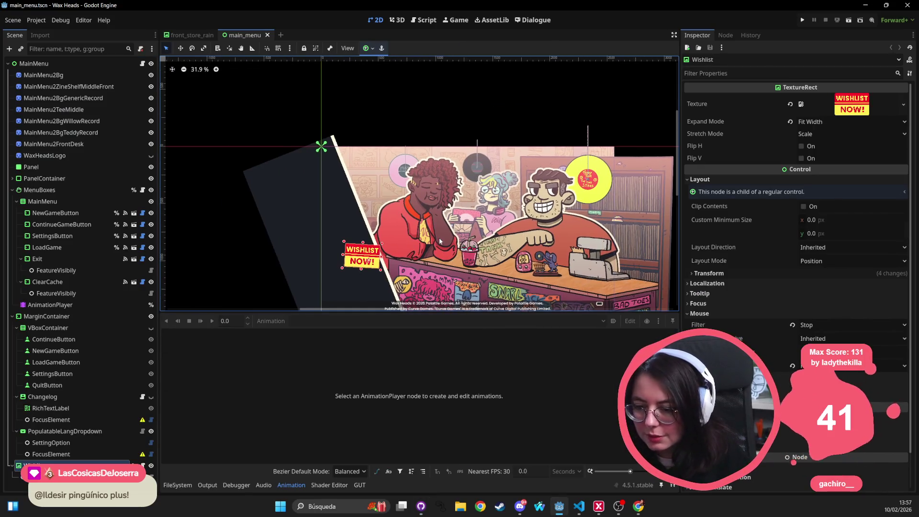
mouse_move(313, 231)
left_mouse_down()
mouse_move(531, 229)
mouse_move(514, 252)
mouse_move(520, 202)
mouse_move(536, 197)
mouse_move(493, 217)
mouse_move(456, 254)
mouse_move(421, 145)
mouse_move(324, 139)
left_mouse_up()
mouse_move(320, 140)
left_mouse_down()
mouse_move(497, 229)
mouse_move(514, 268)
mouse_move(515, 254)
mouse_move(364, 253)
mouse_move(378, 252)
mouse_move(462, 141)
mouse_move(376, 251)
mouse_move(404, 247)
mouse_move(387, 225)
mouse_move(347, 207)
mouse_move(333, 151)
mouse_move(390, 267)
mouse_move(474, 200)
mouse_move(458, 120)
mouse_move(519, 125)
mouse_move(543, 171)
mouse_move(513, 213)
mouse_move(538, 213)
mouse_move(536, 239)
mouse_move(501, 258)
mouse_move(440, 250)
left_mouse_up()
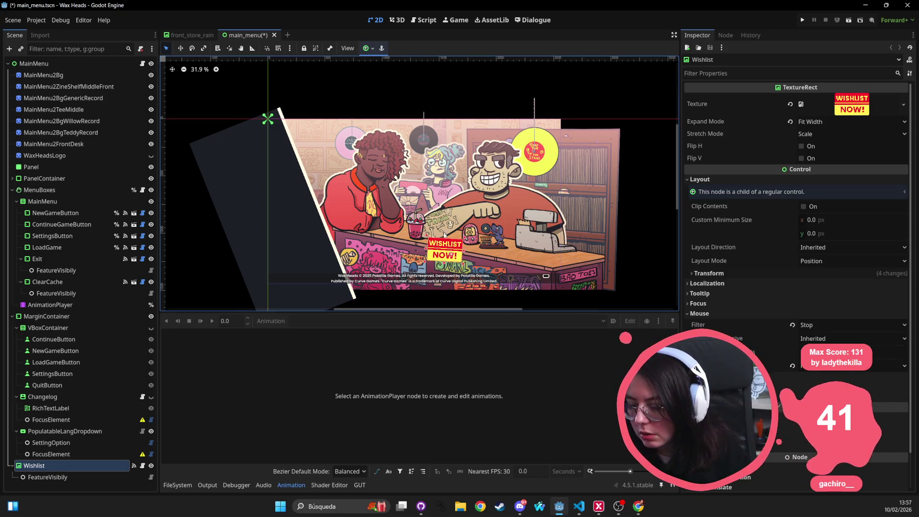
mouse_move(441, 250)
left_mouse_down()
mouse_move(447, 229)
mouse_move(533, 139)
mouse_move(527, 182)
mouse_move(539, 197)
left_mouse_up()
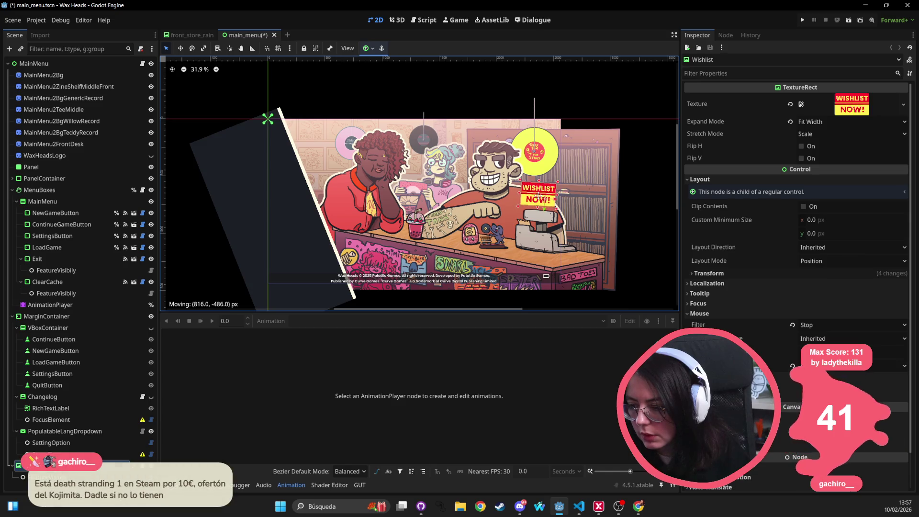
Save the main menu scene and select the MarginContainer node
key("ctrl+s")
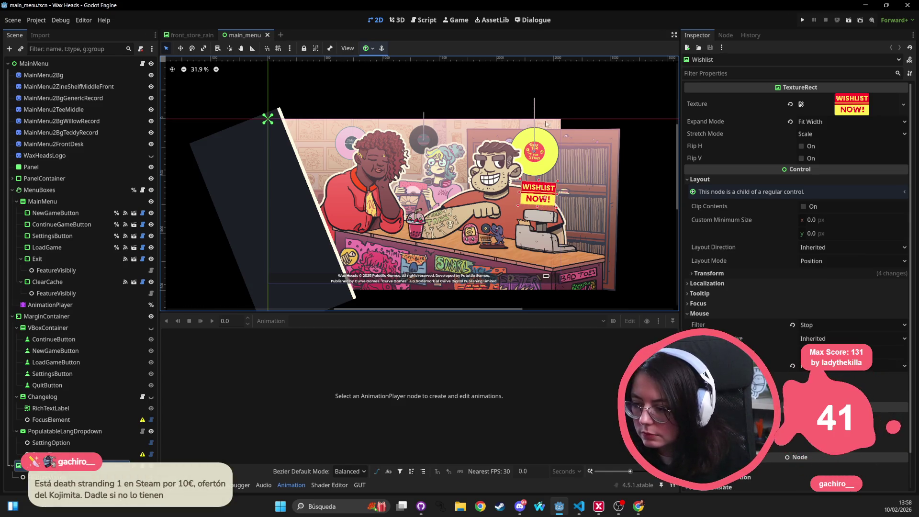
scroll(545, 123, "up", 3)
left_click(530, 142)
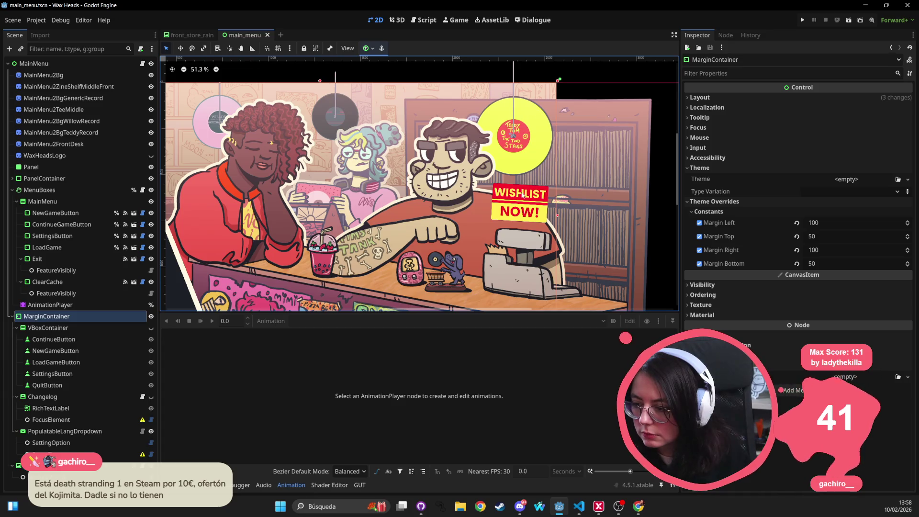
scroll(523, 194, "down", 2)
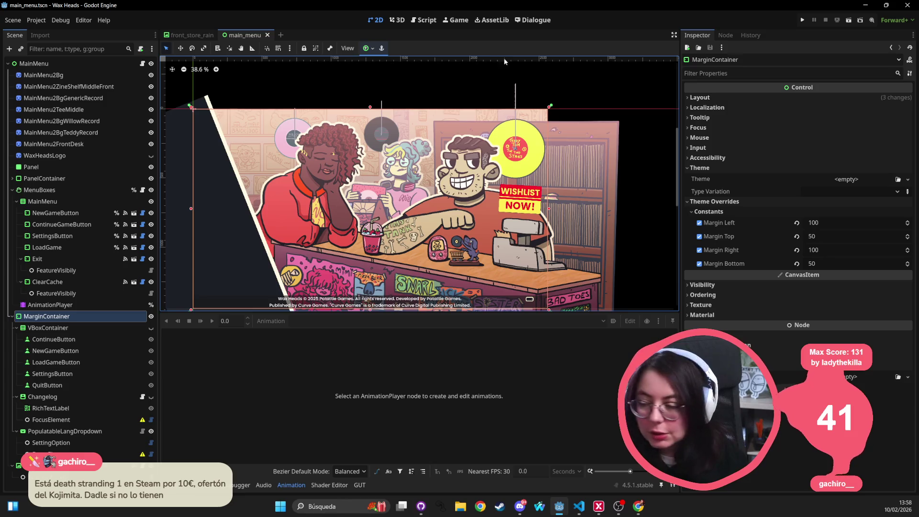
scroll(452, 193, "down", 2)
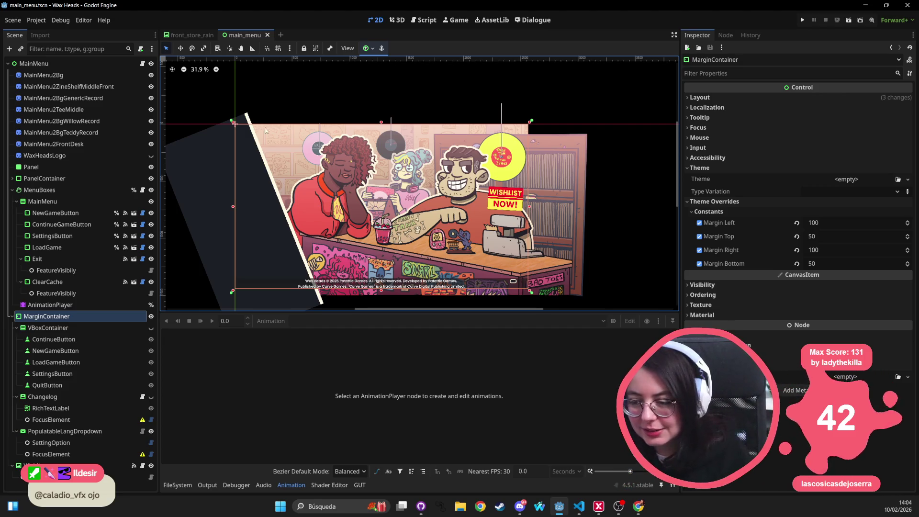
Collapse the MarginContainer's child nodes in the Scene dock
left_click(13, 317)
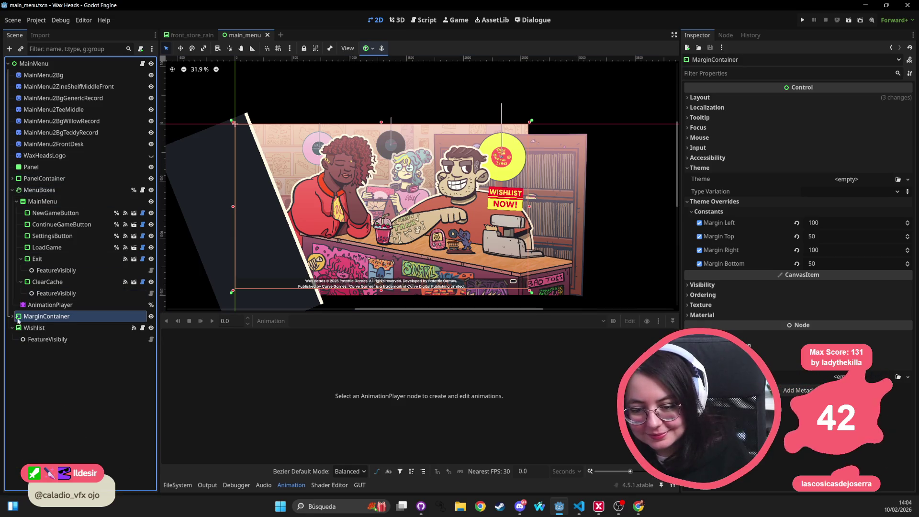
left_click(34, 328)
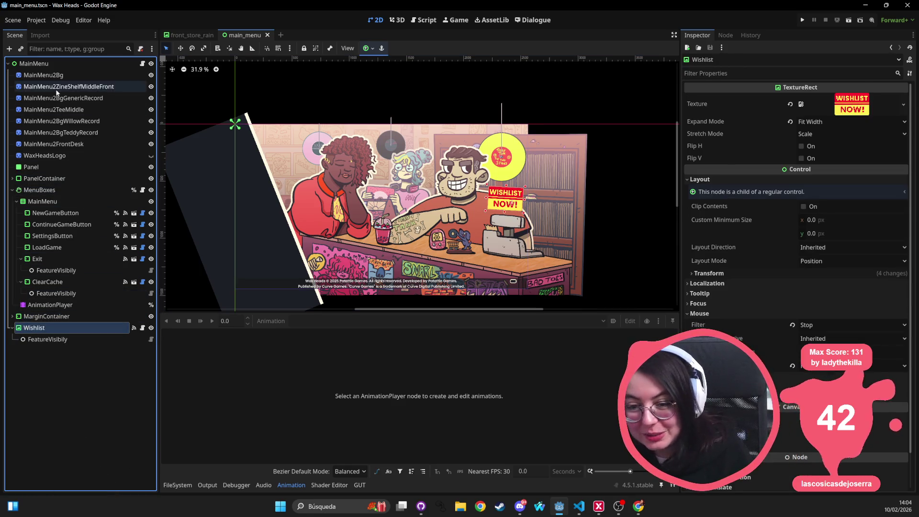
left_click(17, 201)
left_click(17, 203)
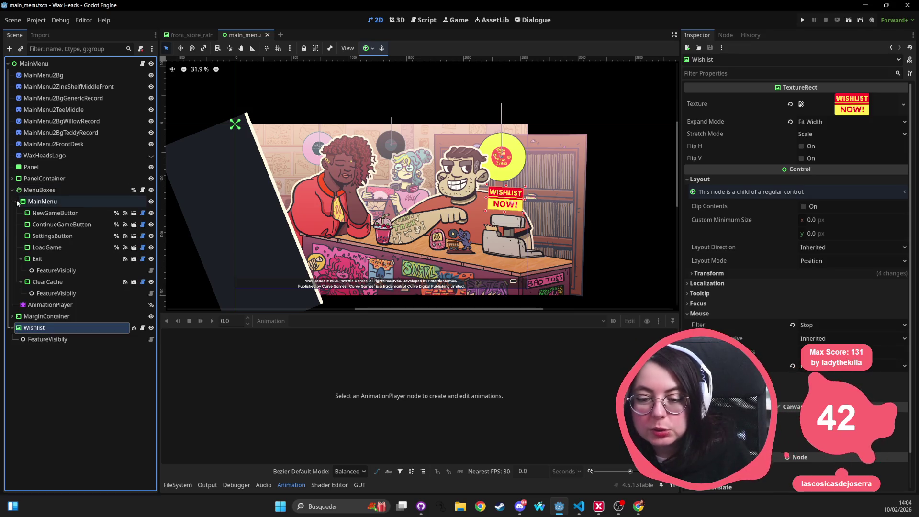
left_click(19, 271)
left_click(20, 270)
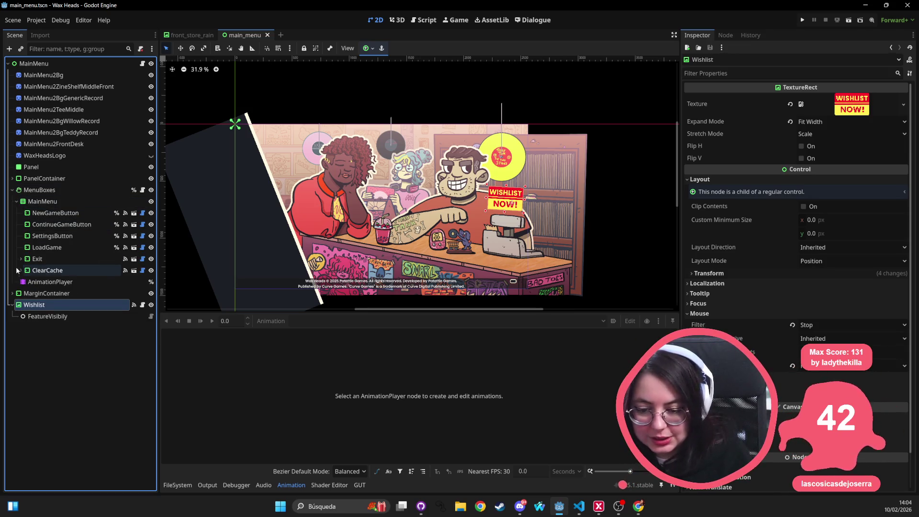
left_click(38, 203)
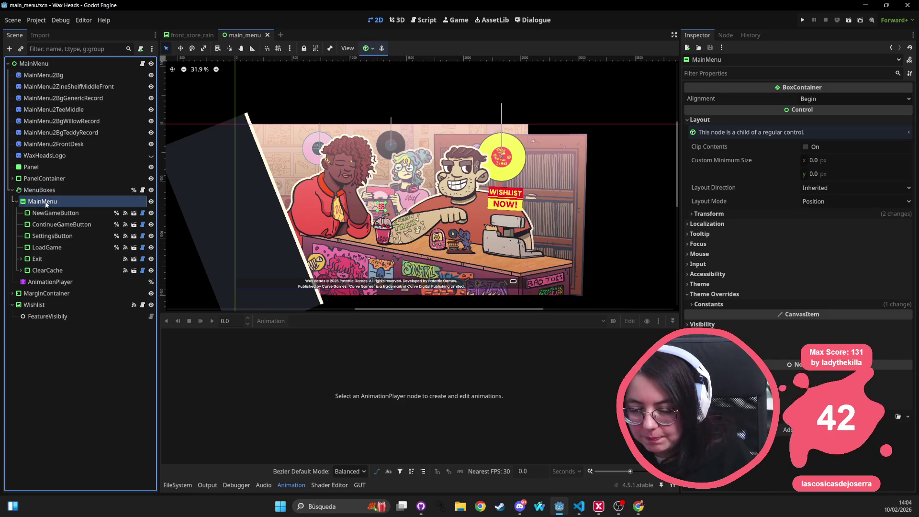
left_click(47, 191)
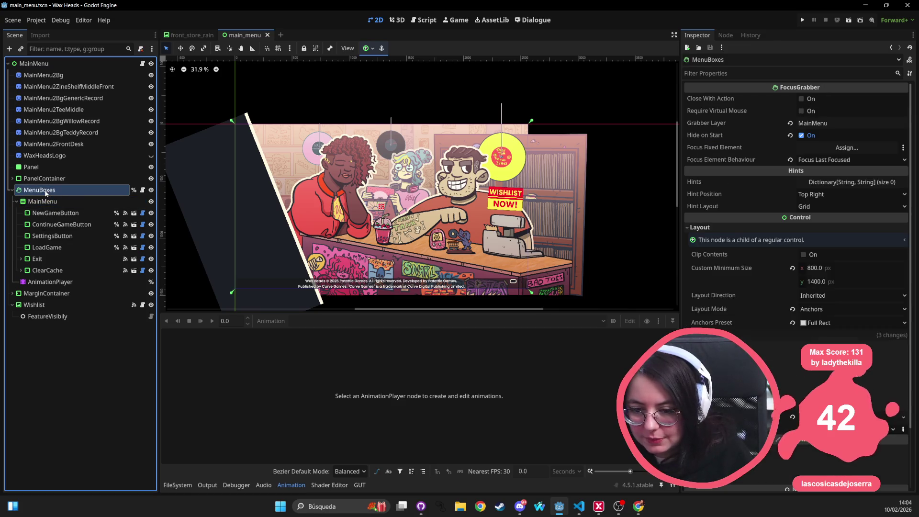
left_click(152, 190)
left_click(151, 190)
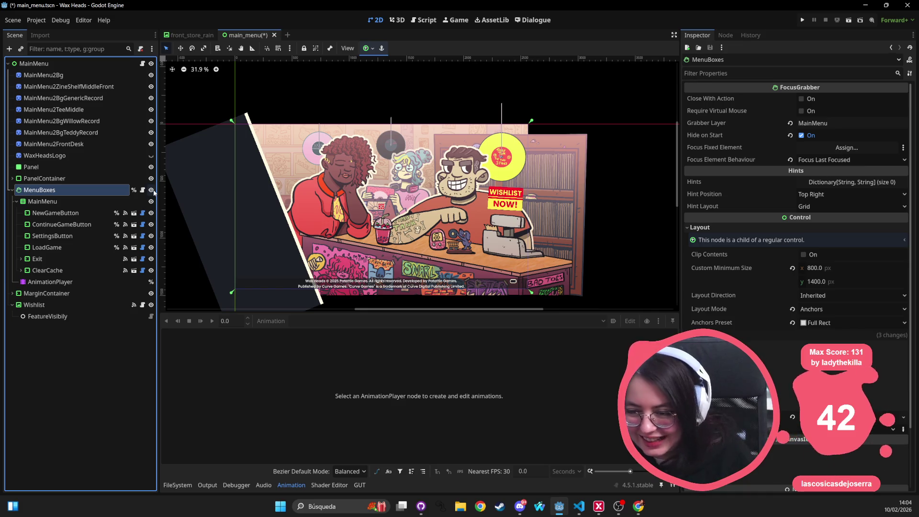
left_click(151, 191)
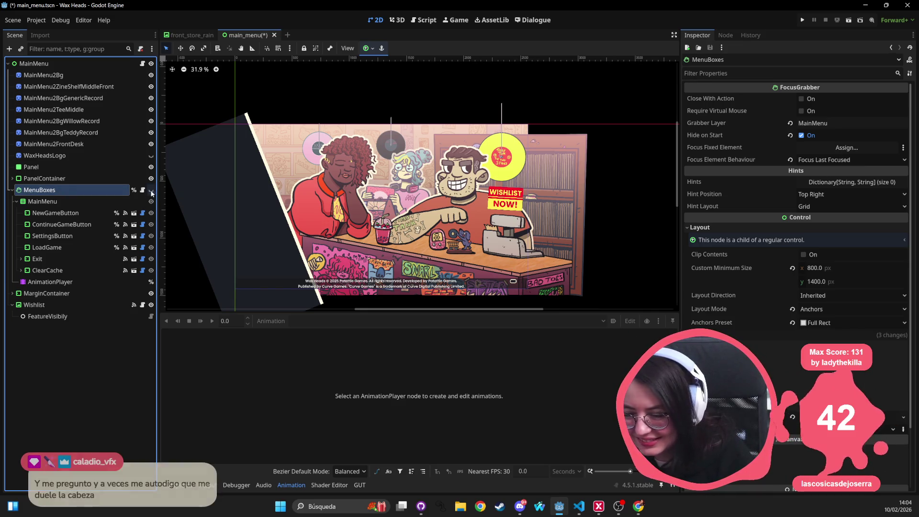
left_click(151, 191)
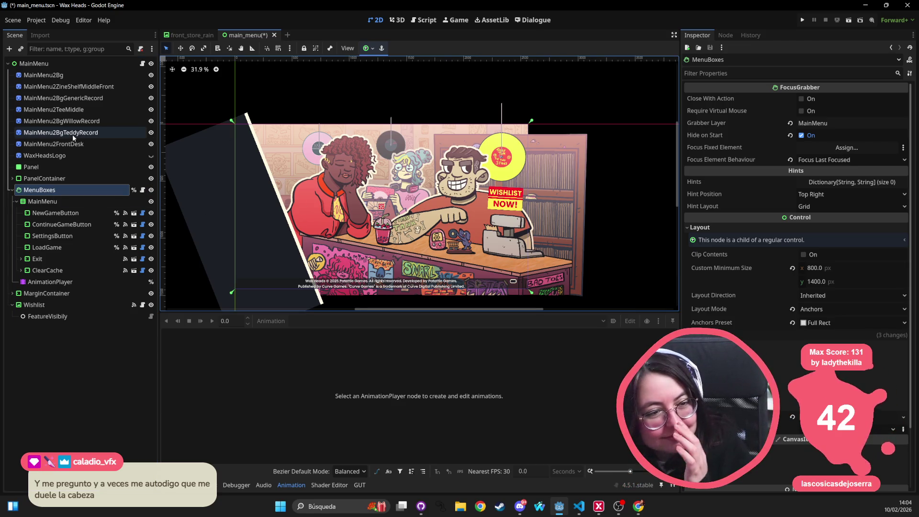
left_click_drag(254, 131, 255, 129)
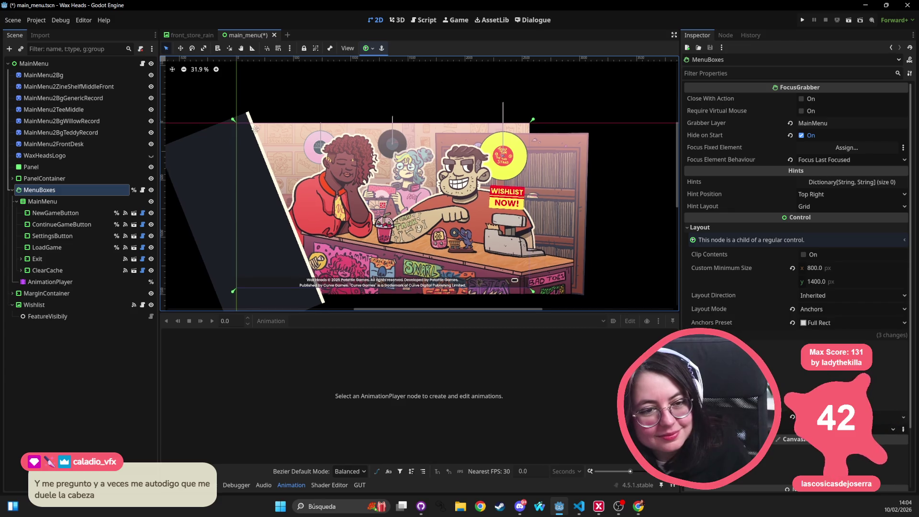
scroll(255, 129, "left", 3)
scroll(257, 128, "right", 2)
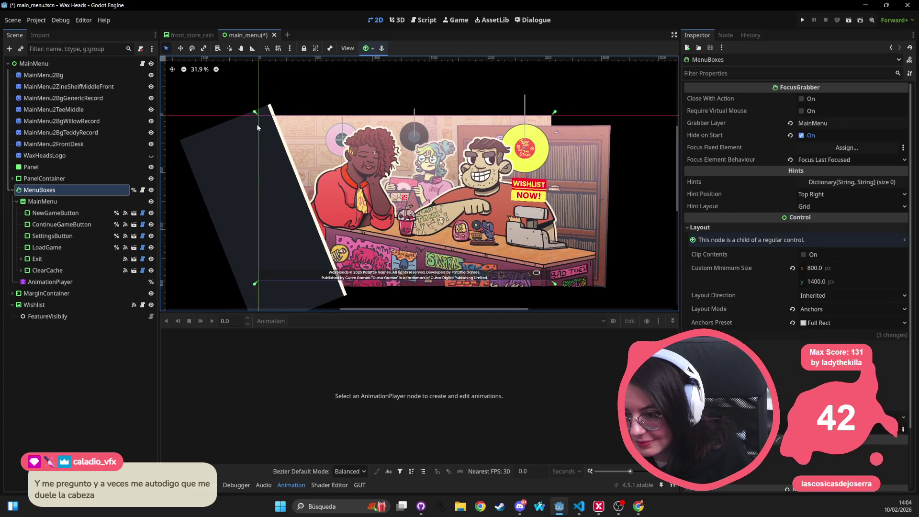
double_click(44, 204)
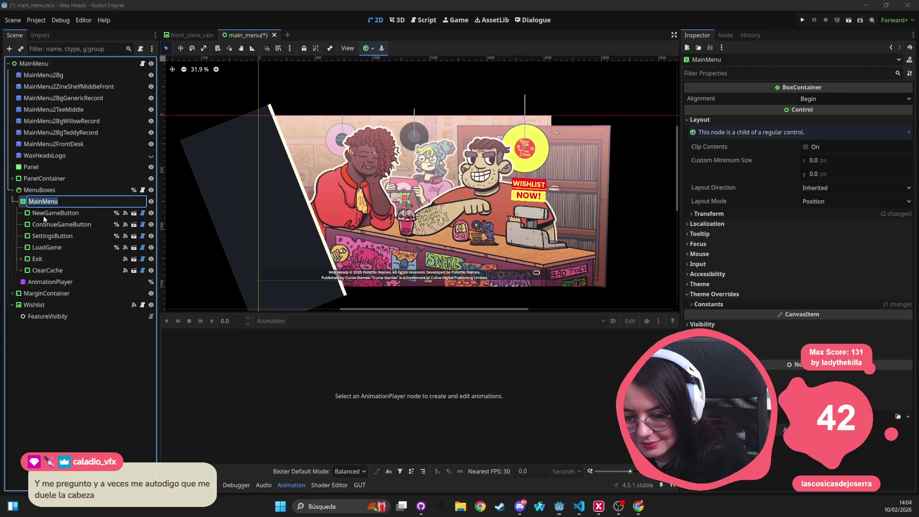
left_click(48, 235)
left_click(45, 247)
left_click(41, 258)
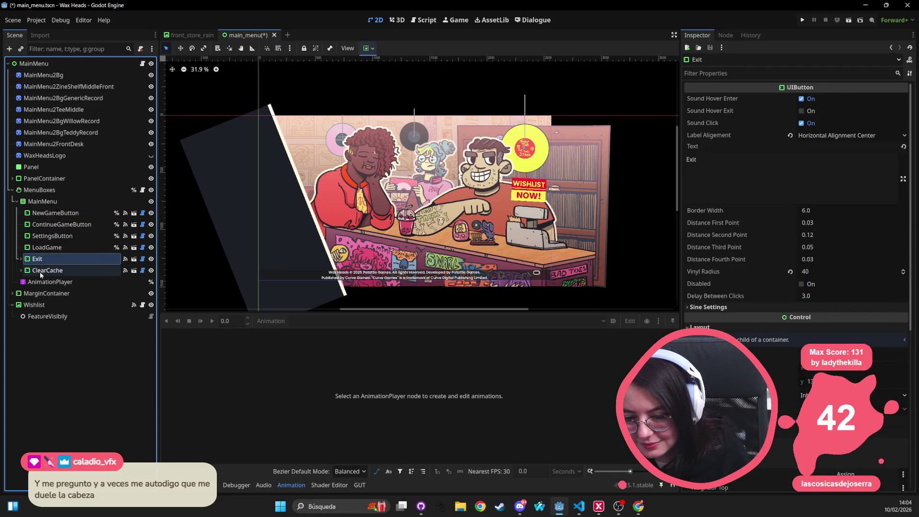
left_click(51, 190)
left_click(43, 200)
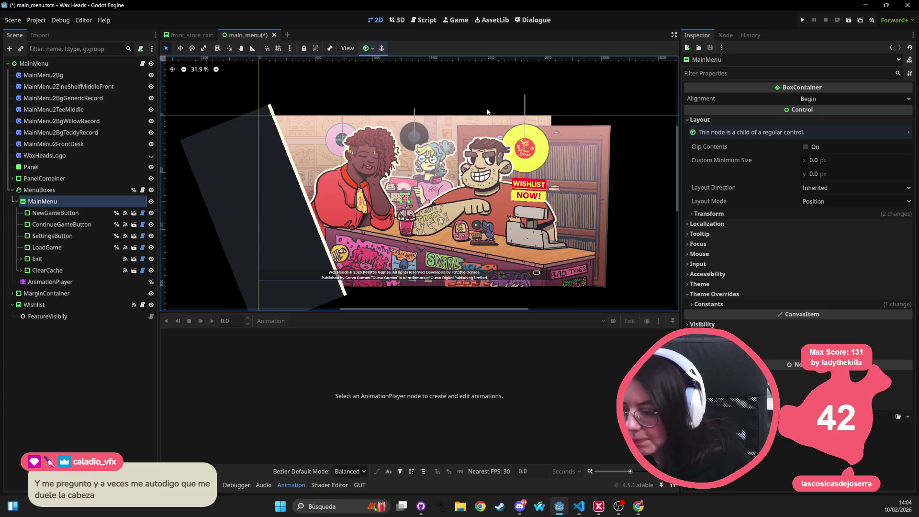
left_click(72, 187)
left_click(67, 201)
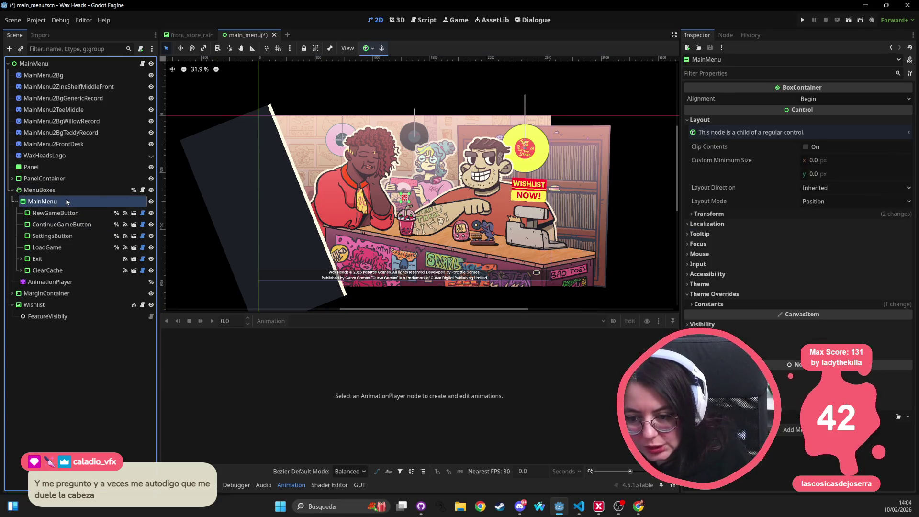
Apply the Bottom Left anchor preset to the MainMenu box
left_click(372, 49)
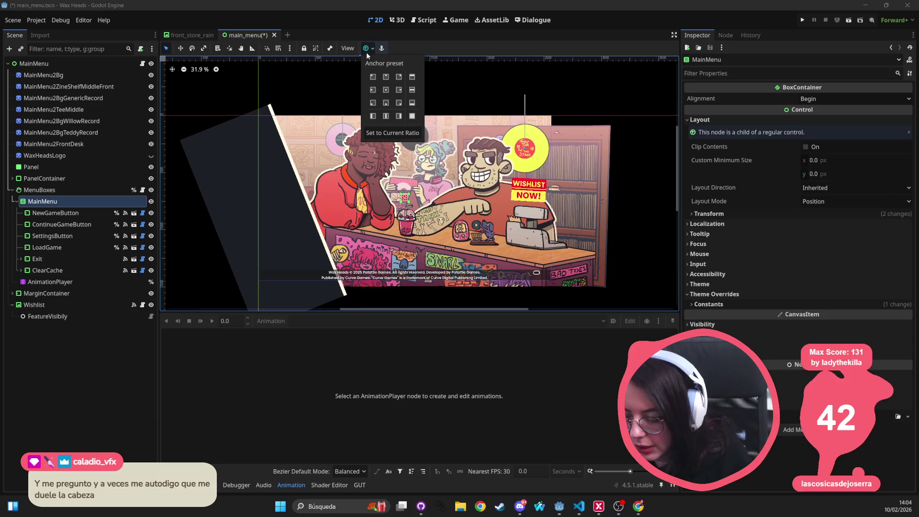
left_click(376, 103)
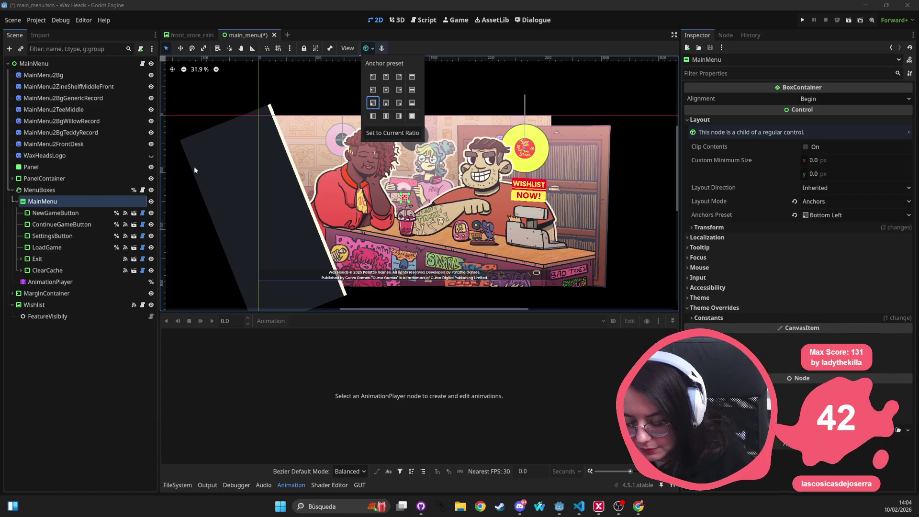
left_click(92, 190)
left_click(82, 191)
left_click(79, 200)
left_click(81, 190)
left_click(79, 200)
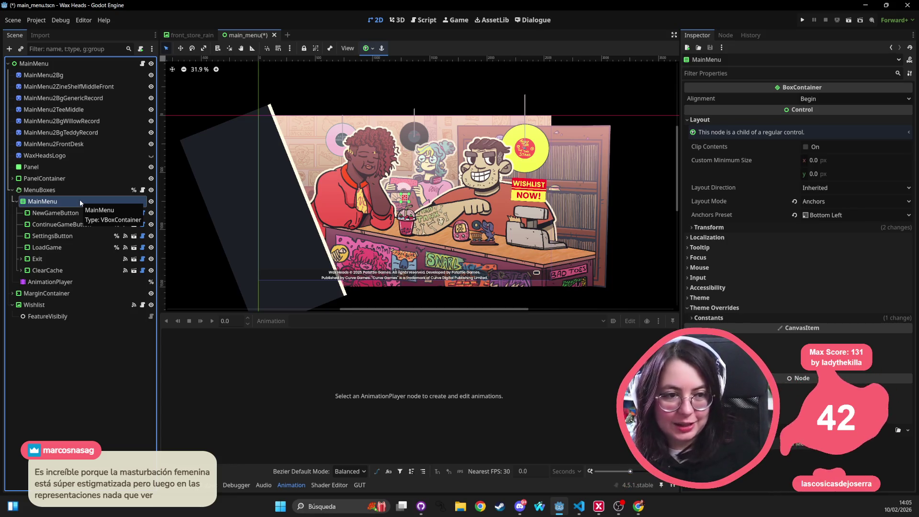
Inspect the ClearCache, Exit and FeatureVisibily nodes, then collapse the tree and select Wishlist
left_click(48, 271)
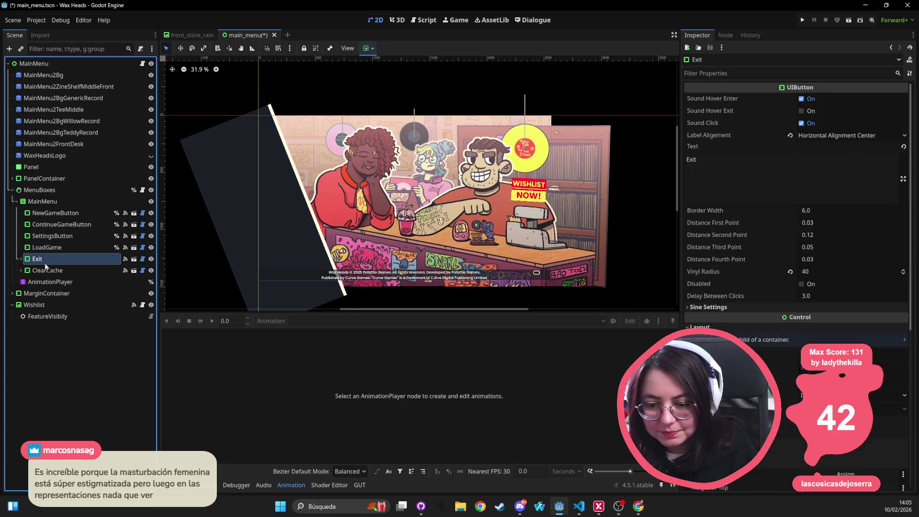
left_click(48, 263)
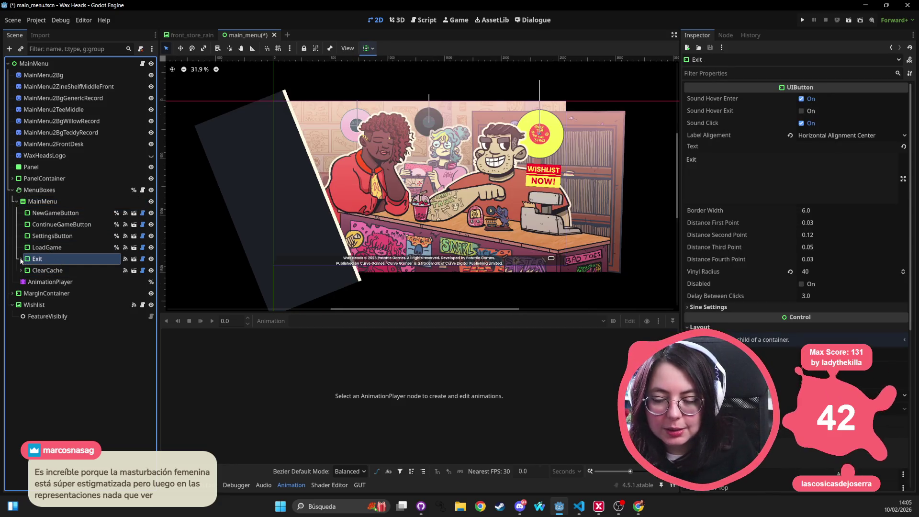
left_click(21, 259)
left_click(56, 271)
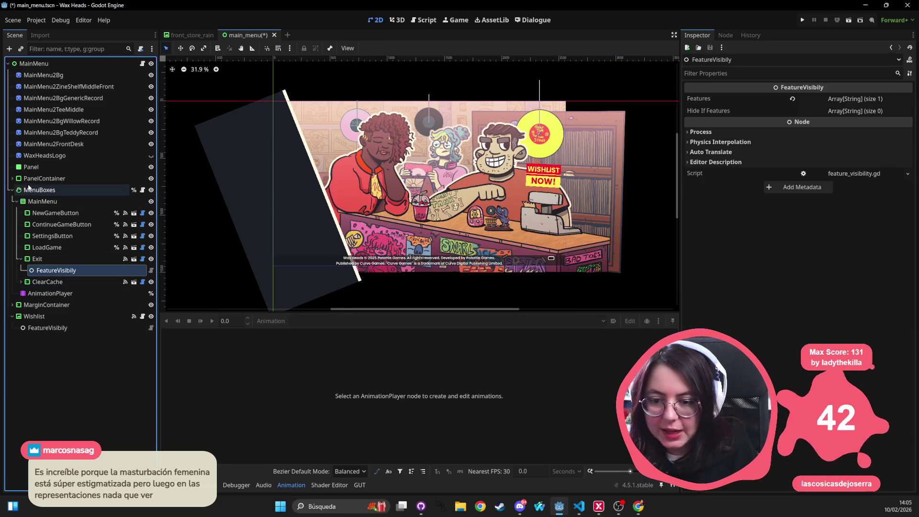
left_click(43, 201)
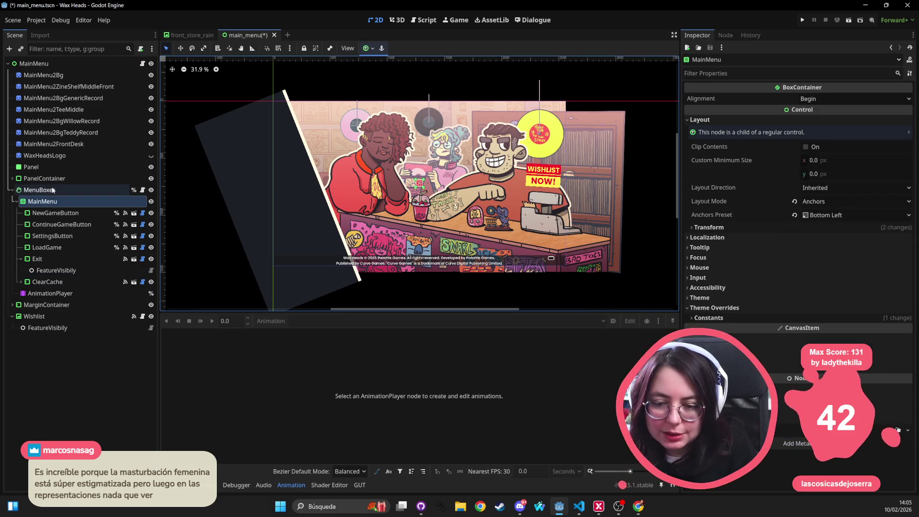
left_click(63, 190)
left_click(17, 201)
left_click(12, 190)
left_click(47, 201)
left_click(50, 215)
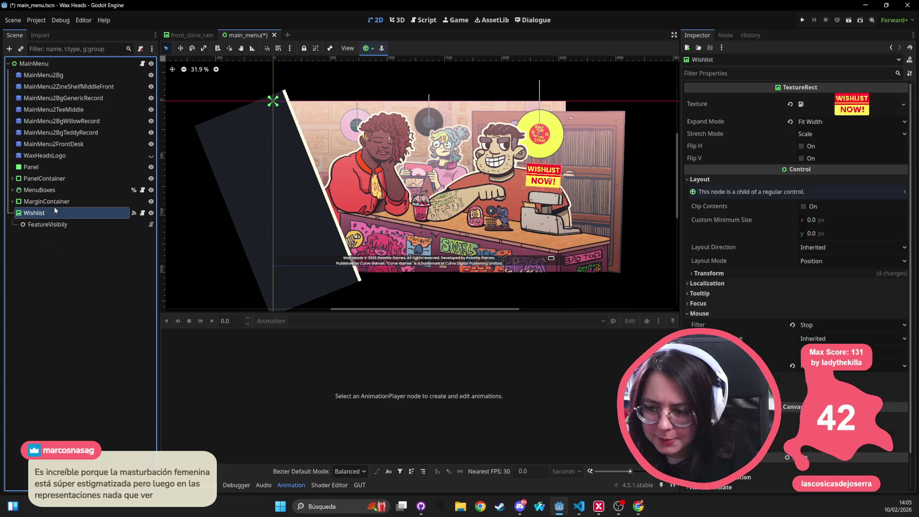
Expand MarginContainer to reveal VBoxContainer, Changelog and PopulatableLangDropdown, then select VBoxContainer
left_click(48, 202)
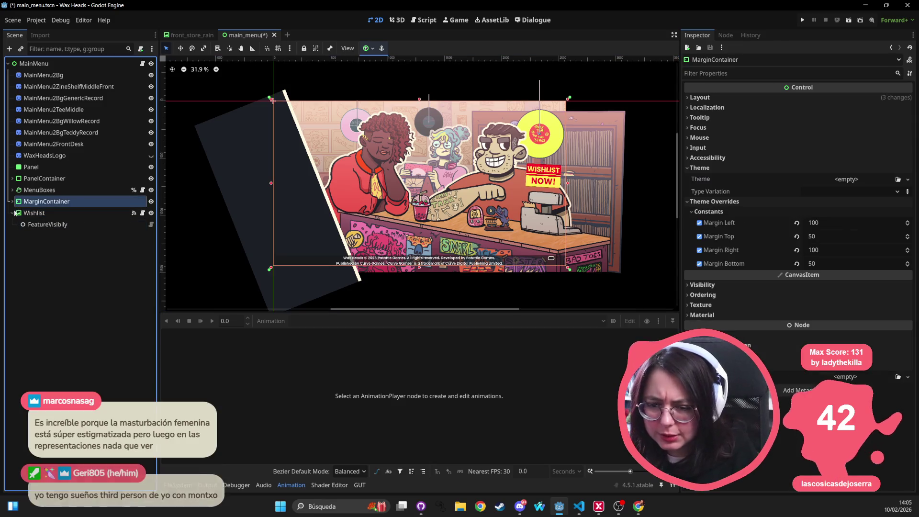
left_click(12, 212)
left_click(12, 201)
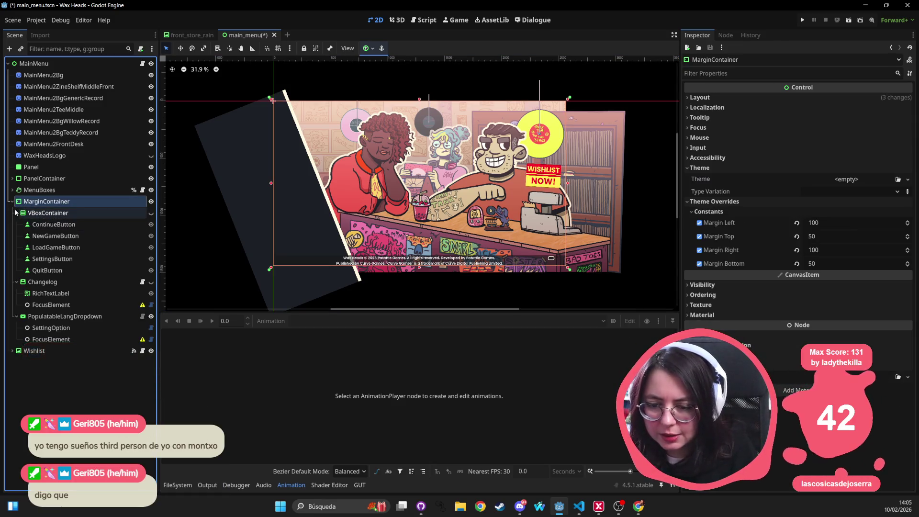
left_click(16, 213)
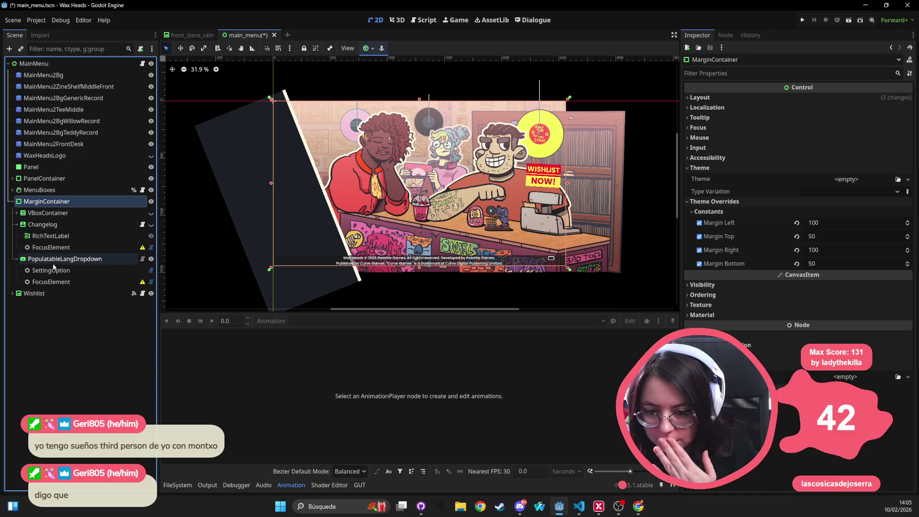
left_click(16, 224)
left_click(46, 213)
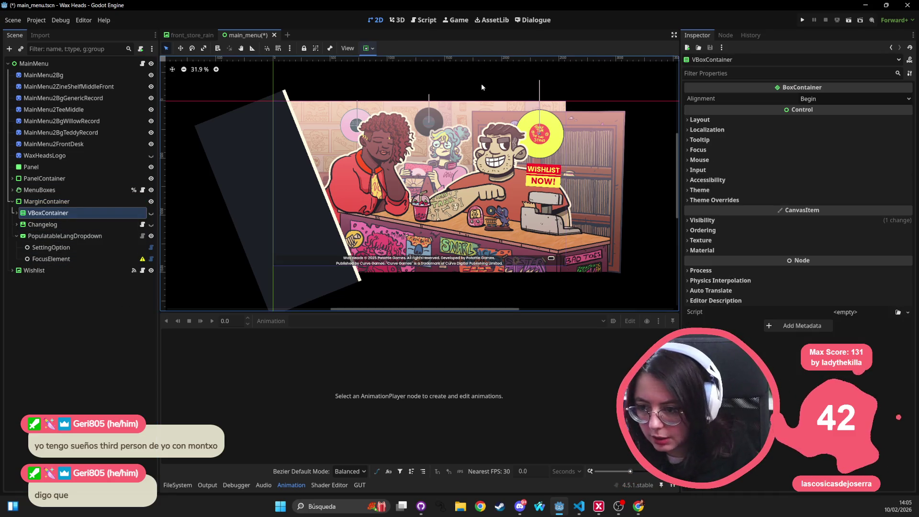
Check the VBoxContainer's sizing and alignment options without changing them
left_click(367, 49)
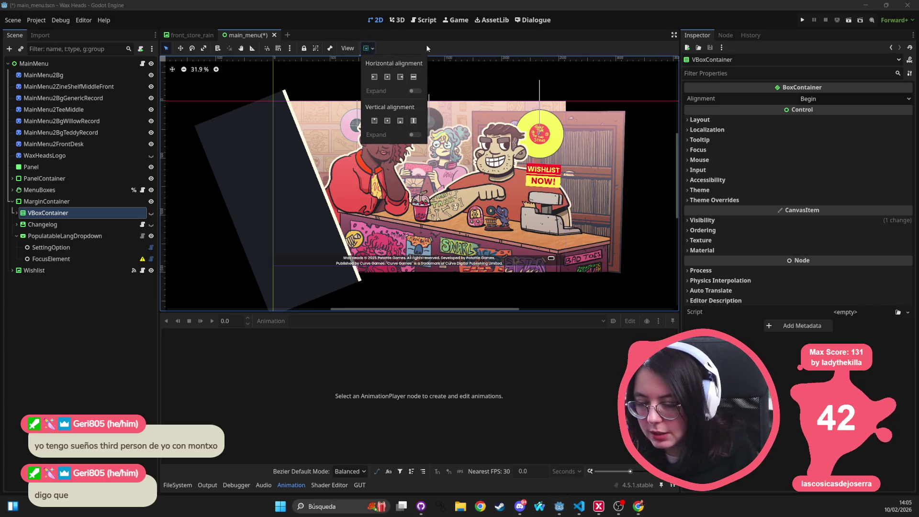
left_click(441, 44)
scroll(348, 136, "down", 1)
scroll(348, 136, "right", 2)
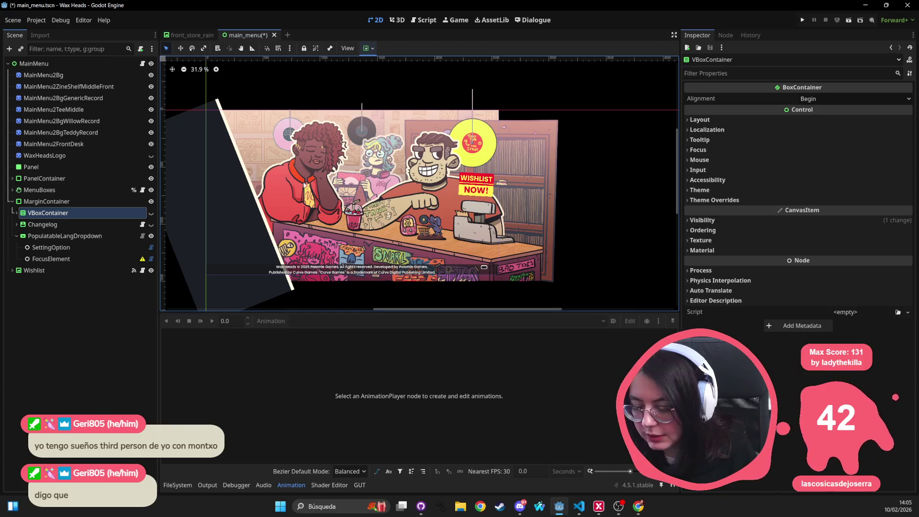
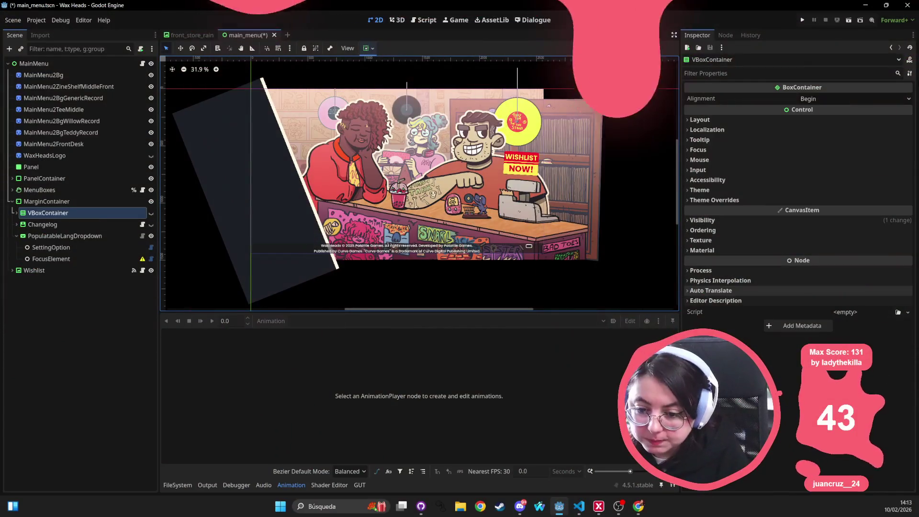
Review the PopulatableLangDropdown and Changelog nodes, then save main_menu.tscn
scroll(194, 222, "right", 3)
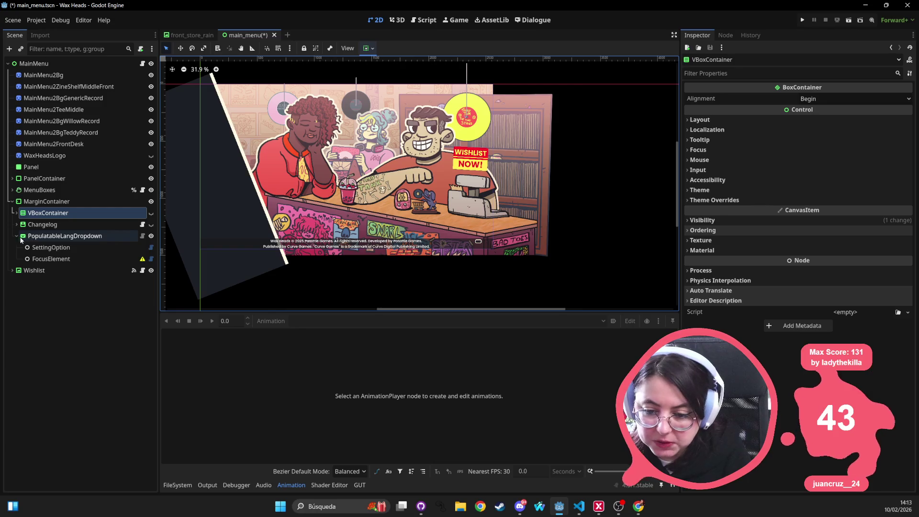
left_click(27, 236)
scroll(510, 208, "up", 4)
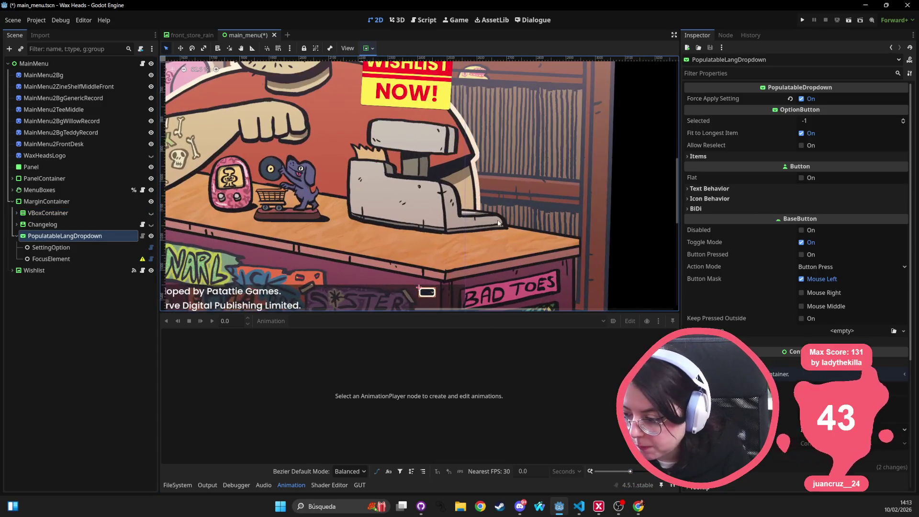
scroll(522, 218, "down", 3)
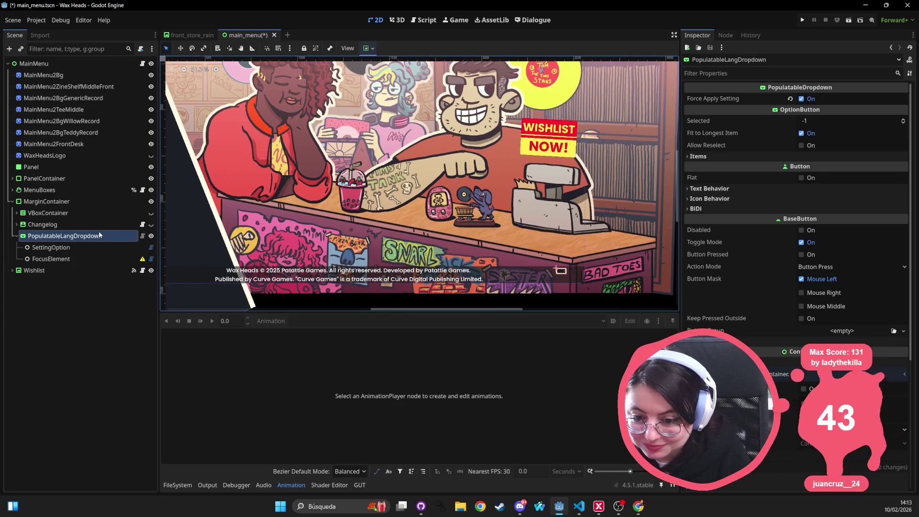
left_click(72, 225)
left_click(72, 236)
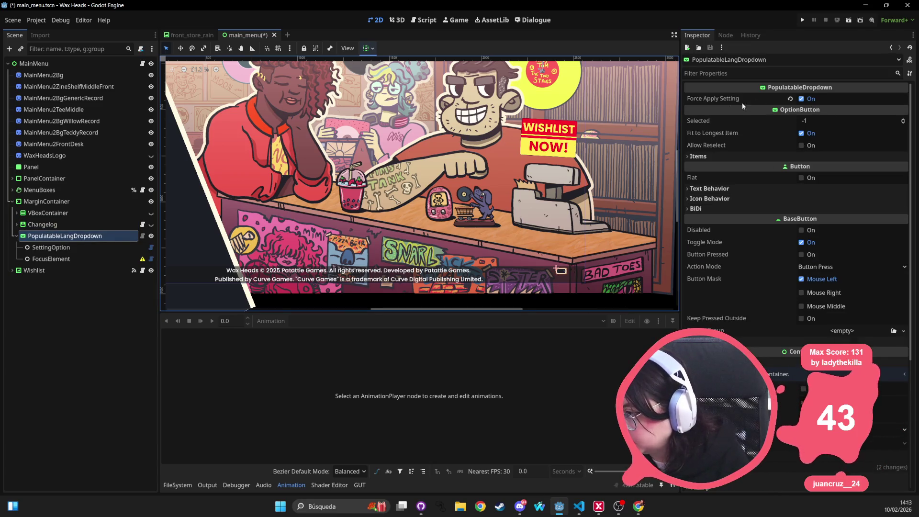
scroll(395, 182, "down", 3)
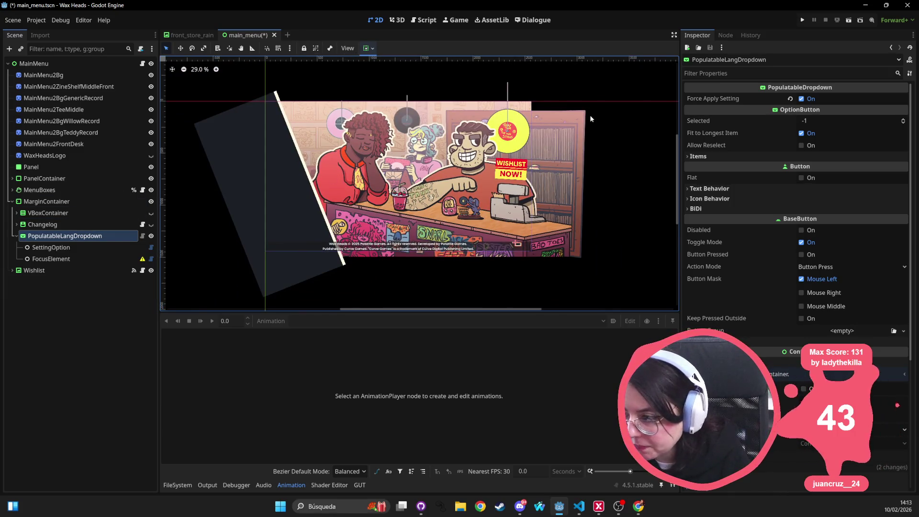
key("ctrl+s")
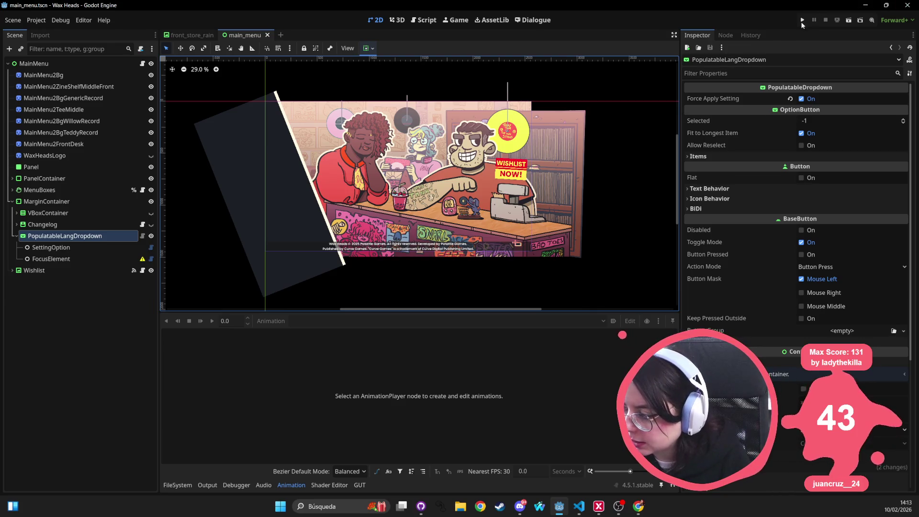
Run the project and open the failing register_focus_element call at focus_element.gd line 79
left_click(802, 20)
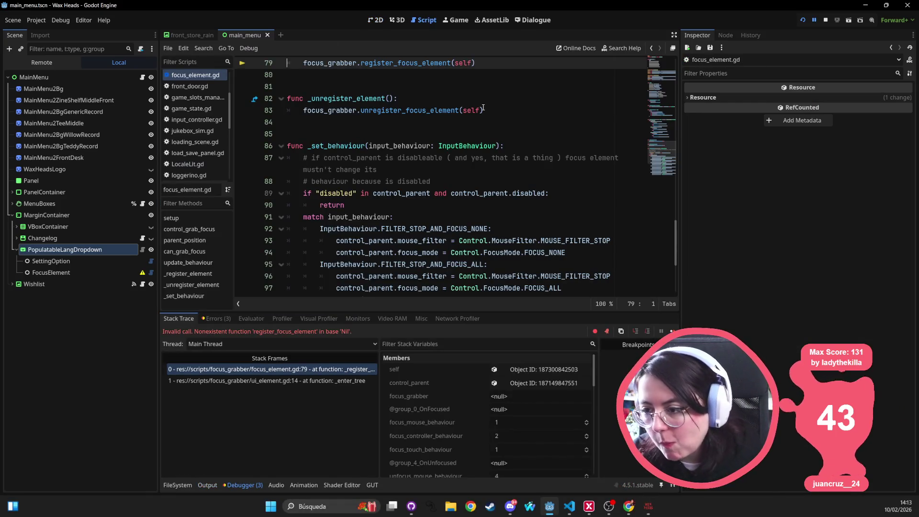
double_click(402, 61)
mouse_move(379, 116)
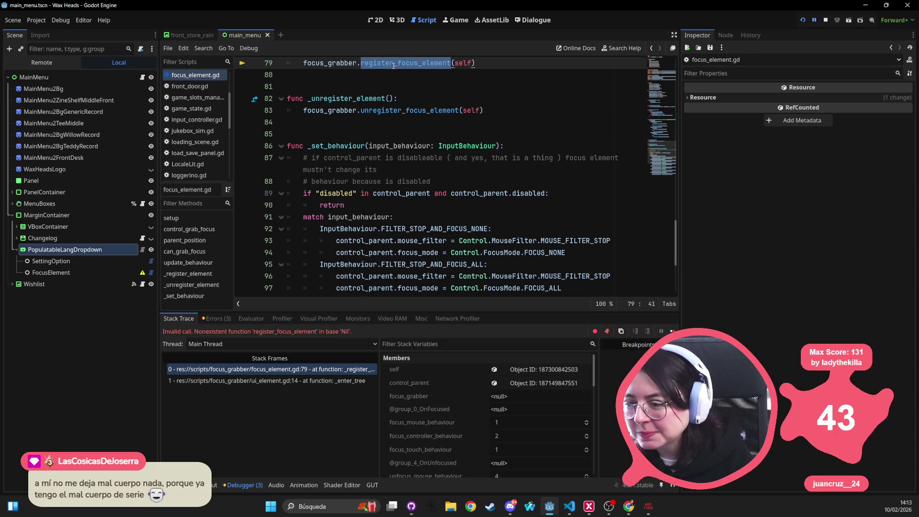
left_click(12, 215)
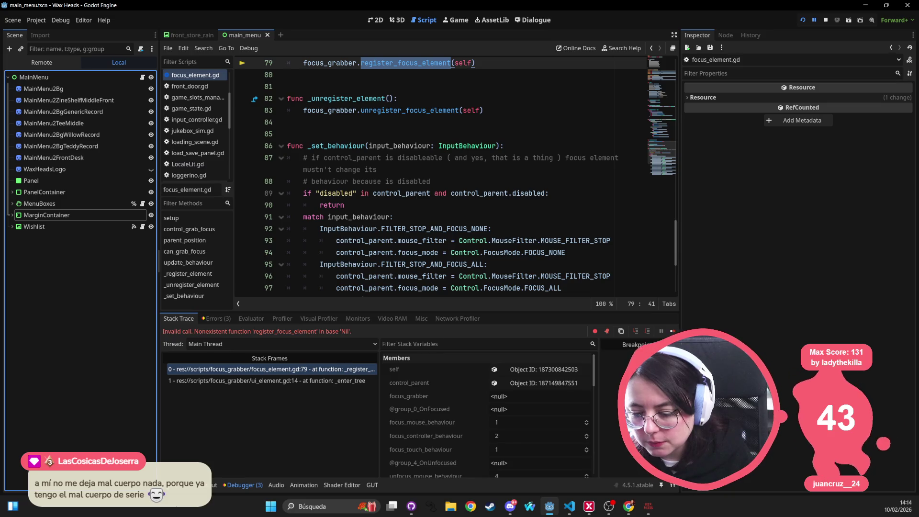
left_click(179, 485)
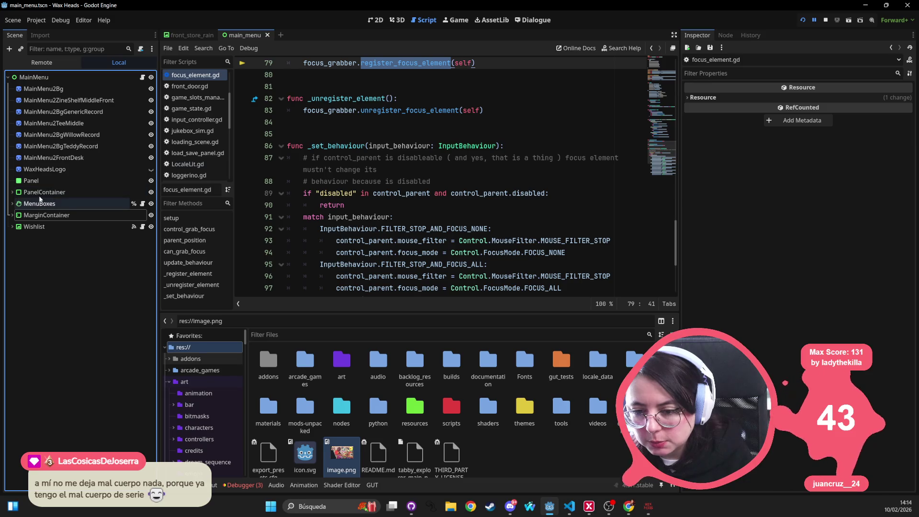
left_click(235, 484)
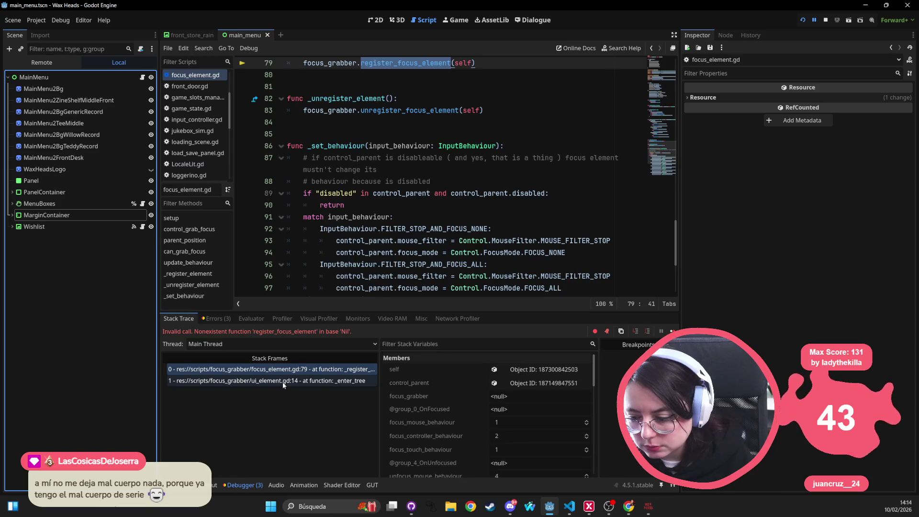
left_click(282, 371)
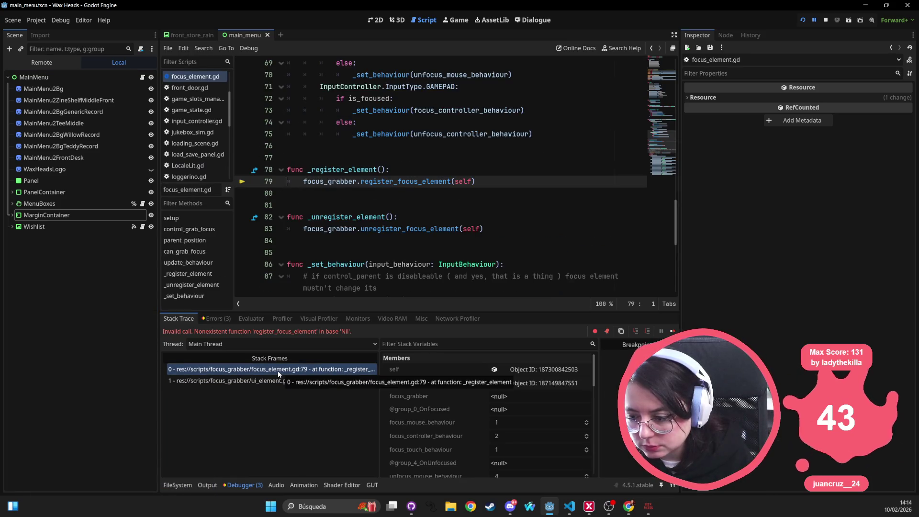
Inspect the failing focus element's self and control_parent objects in the remote Inspector
left_click(535, 369)
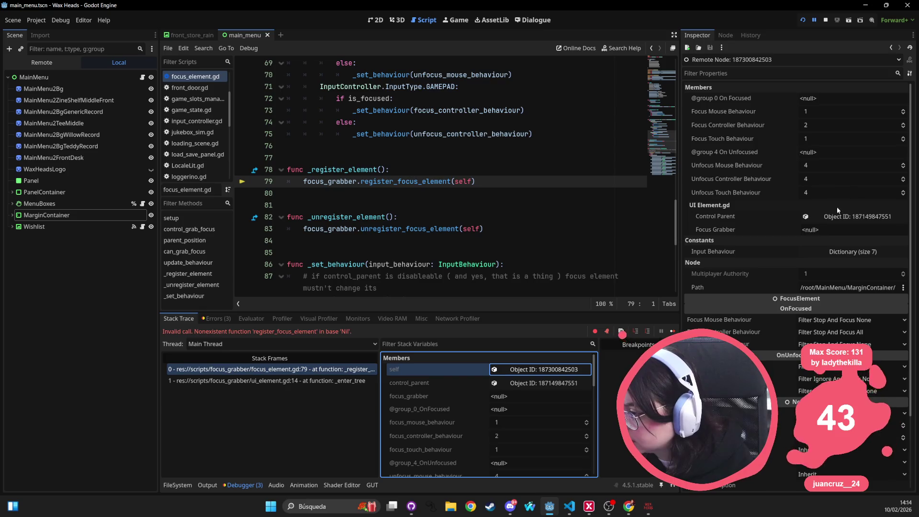
left_click(850, 211)
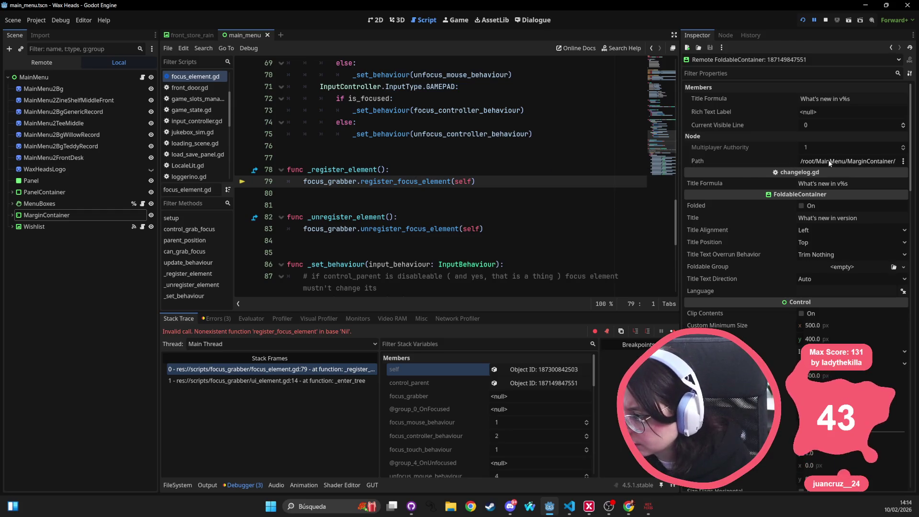
left_click(31, 216)
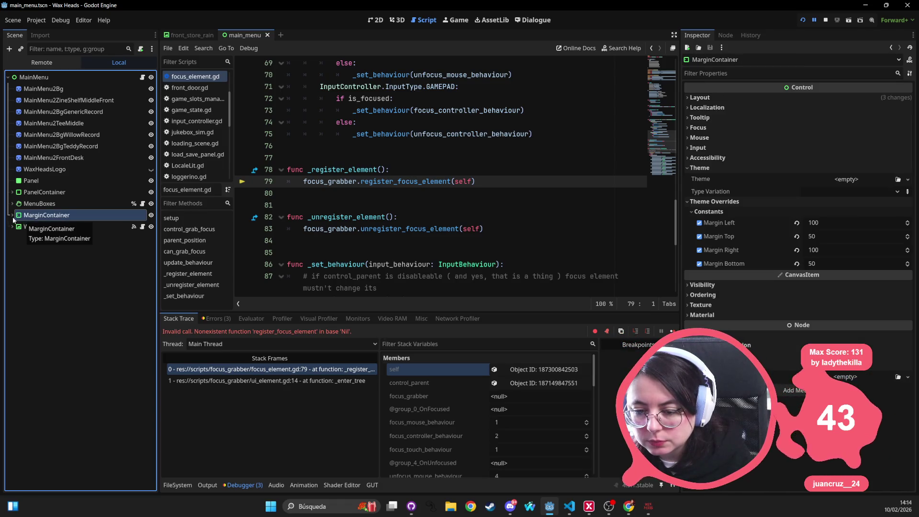
Expand MarginContainer in the Scene dock and rename it to MenuGrabber
left_click(13, 216)
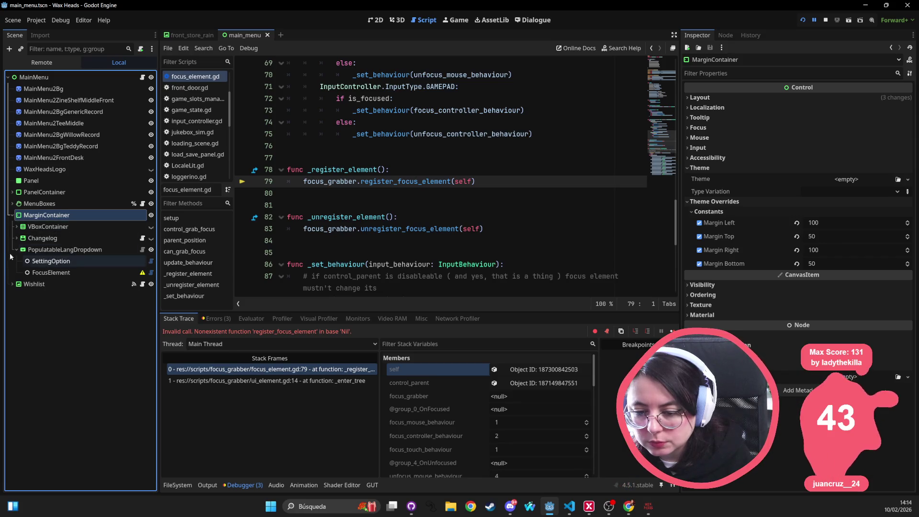
left_click(16, 249)
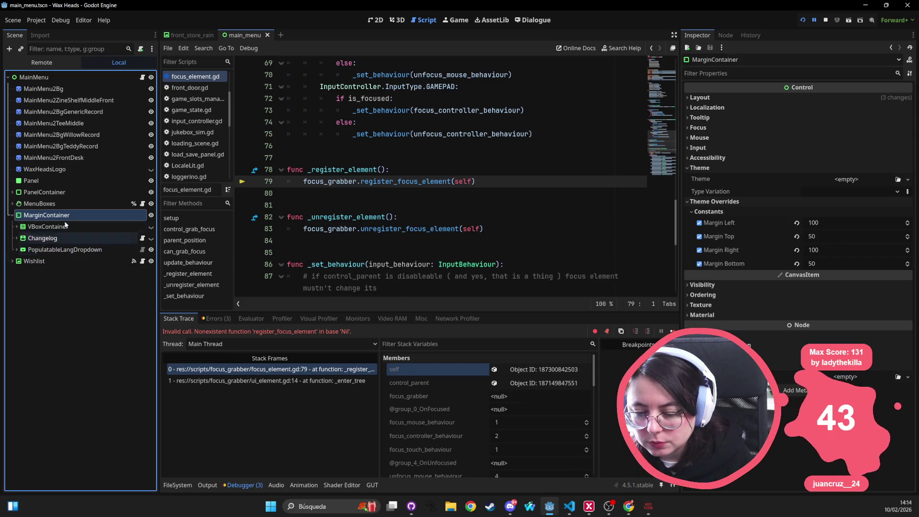
double_click(86, 215)
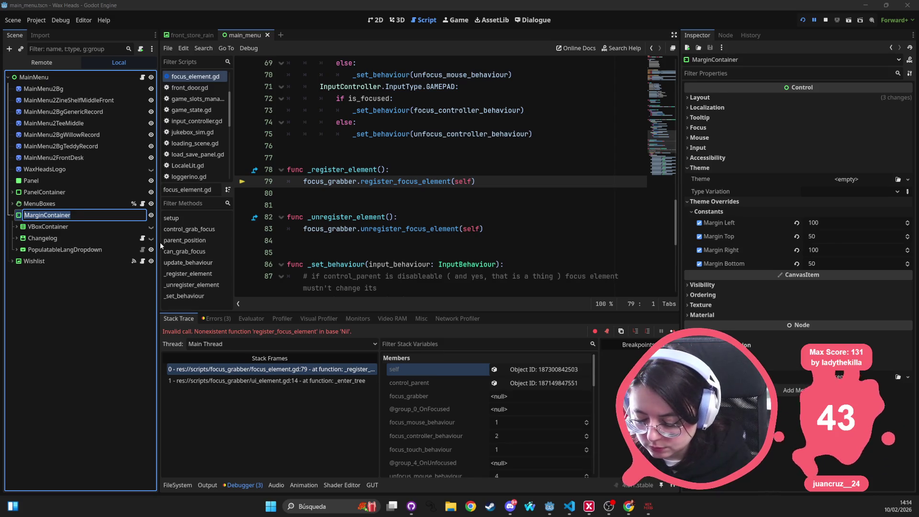
type("MenuGrabber")
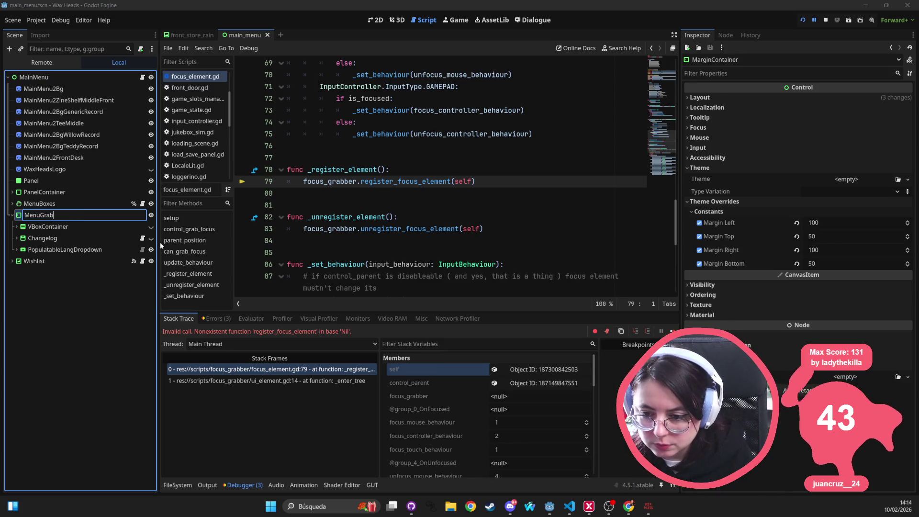
key("Return")
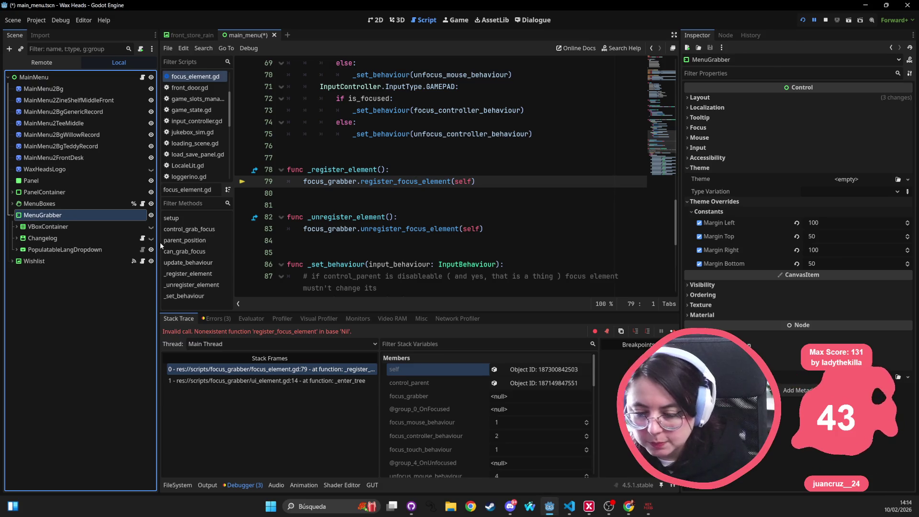
left_click(69, 203)
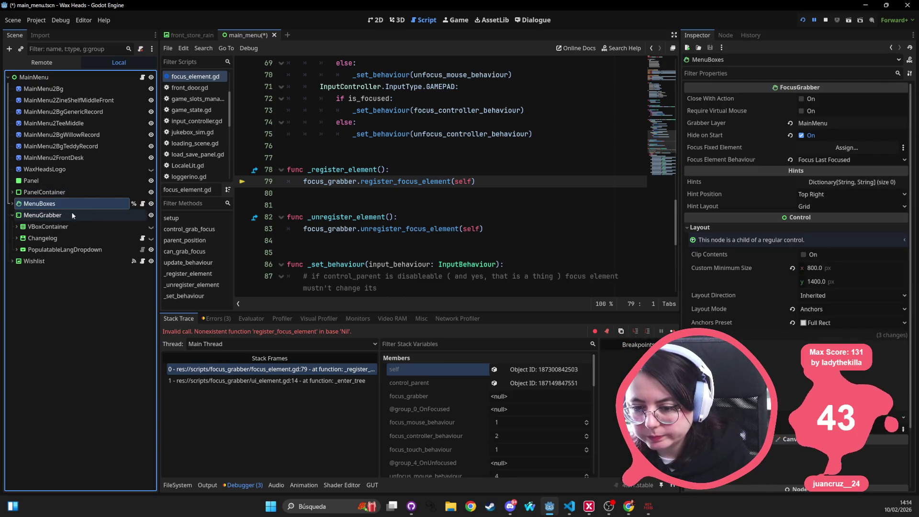
left_click(71, 213)
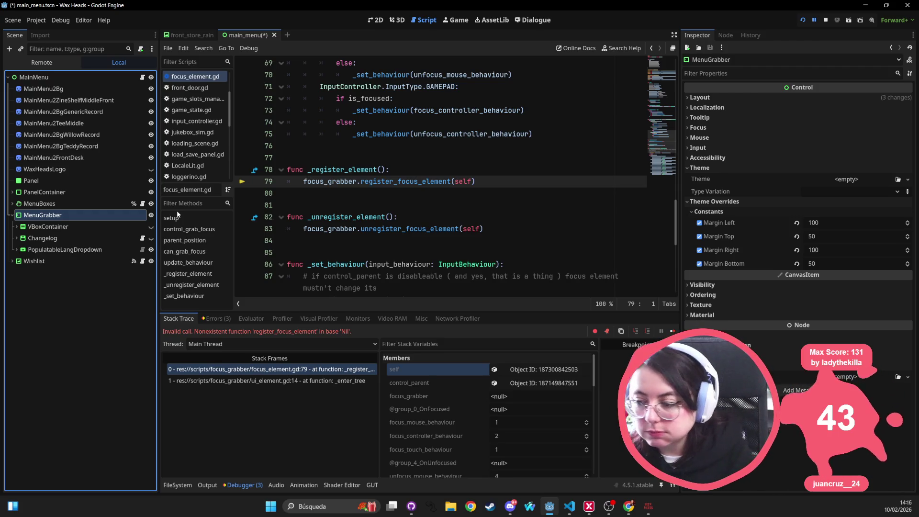
left_click(106, 205)
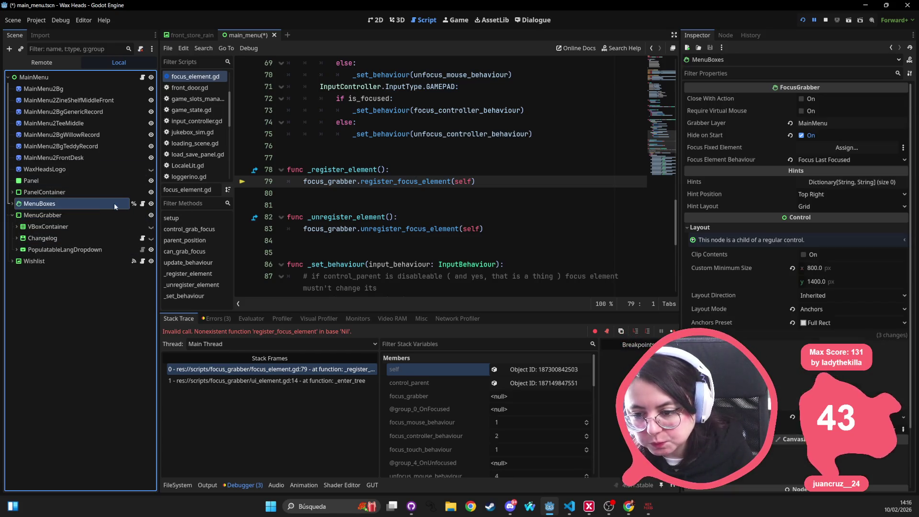
Expand MenuBoxes > MainMenu and look through its NewGame, Continue, Settings, LoadGame and Exit buttons
left_click(12, 203)
left_click(17, 214)
left_click(21, 272)
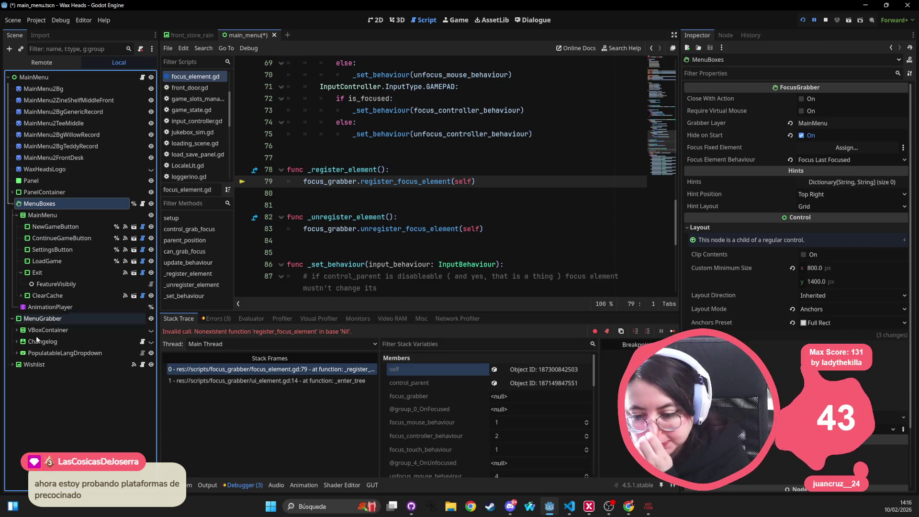
left_click(40, 227)
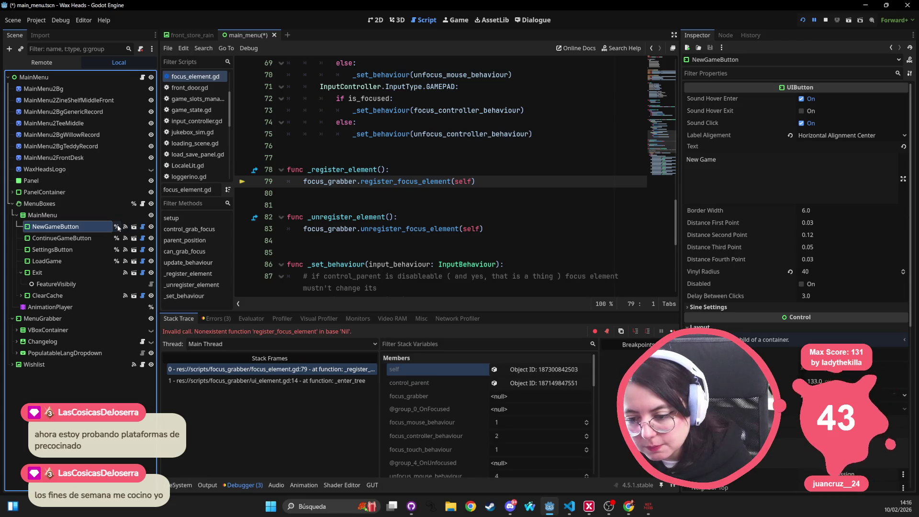
left_click(79, 238)
left_click(62, 250)
left_click(58, 262)
left_click(58, 272)
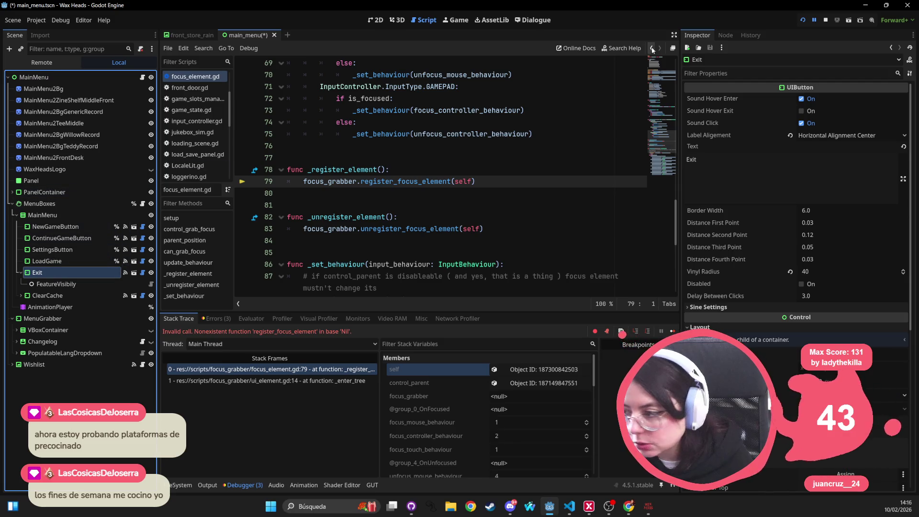
Check ContinueGameButton's and NewGameButton's signal handlers, then expand MenuGrabber's VBoxContainer
left_click(724, 36)
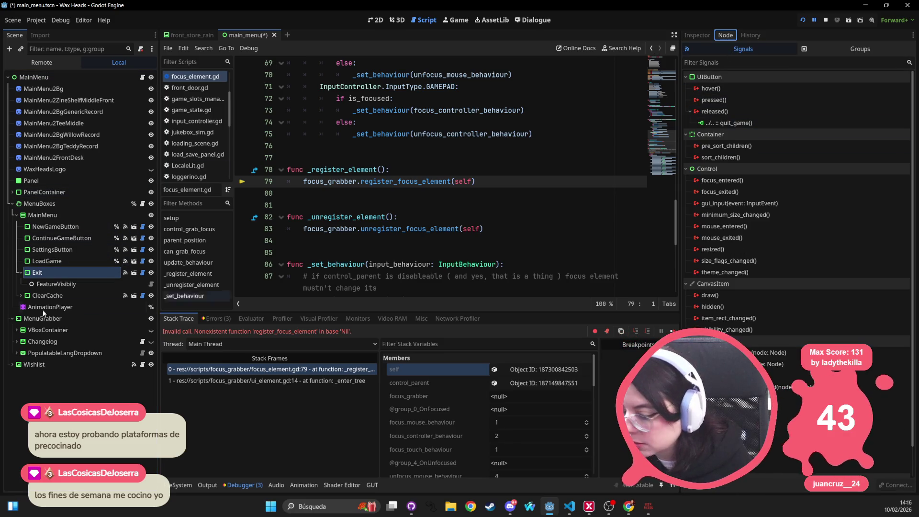
left_click(65, 261)
left_click(65, 250)
left_click(64, 238)
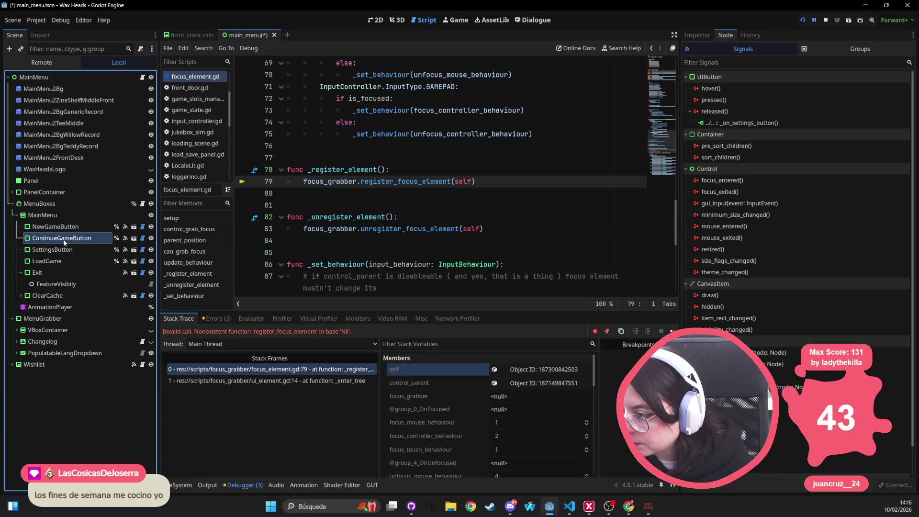
left_click(65, 228)
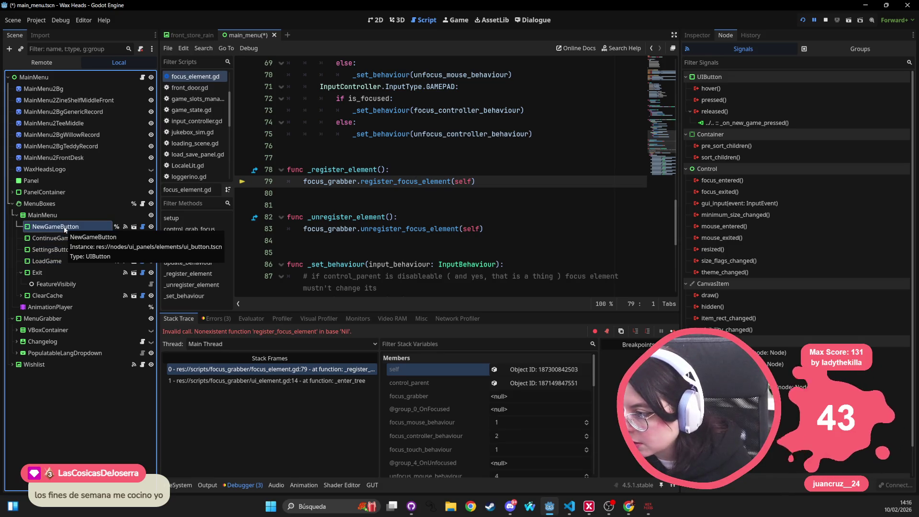
left_click(17, 330)
Jump from the old NewGameButton's released() connection to _on_new_game_pressed in main_menu_boxes.gd
left_click(43, 354)
right_click(42, 354)
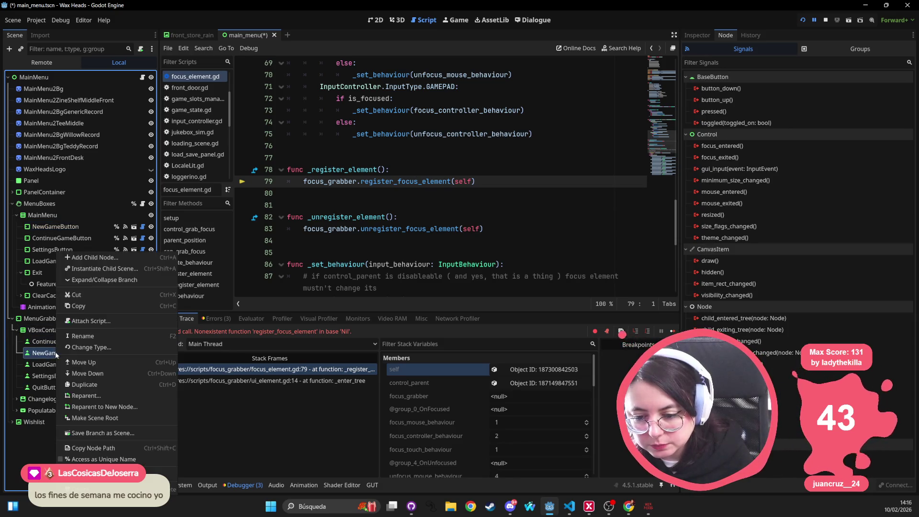
left_click(43, 355)
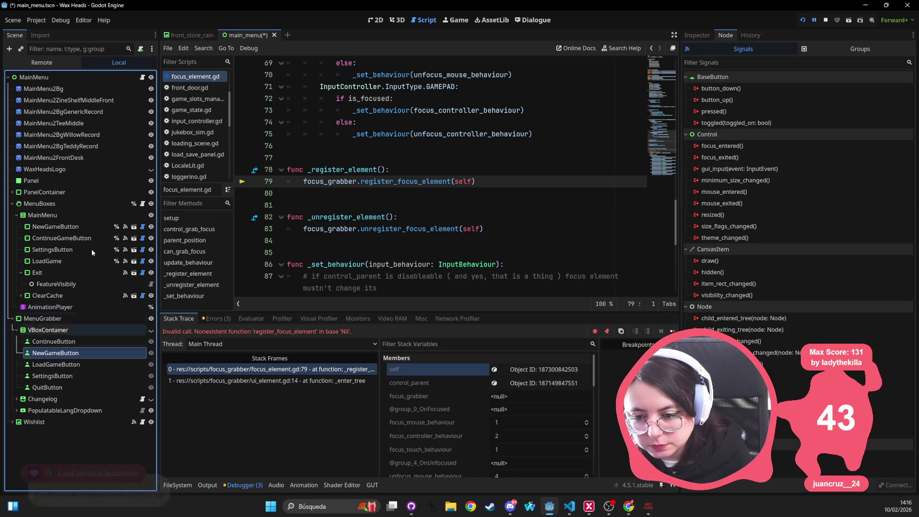
left_click(73, 228)
right_click(754, 121)
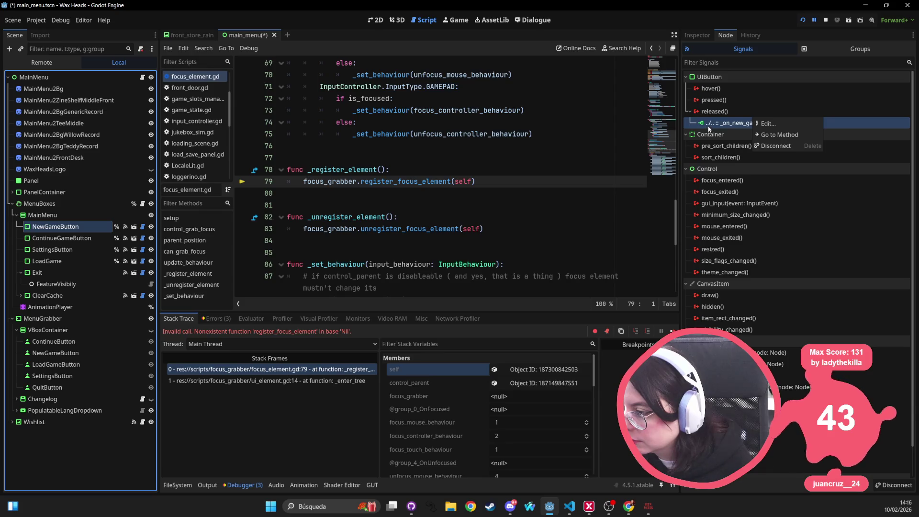
left_click(789, 135)
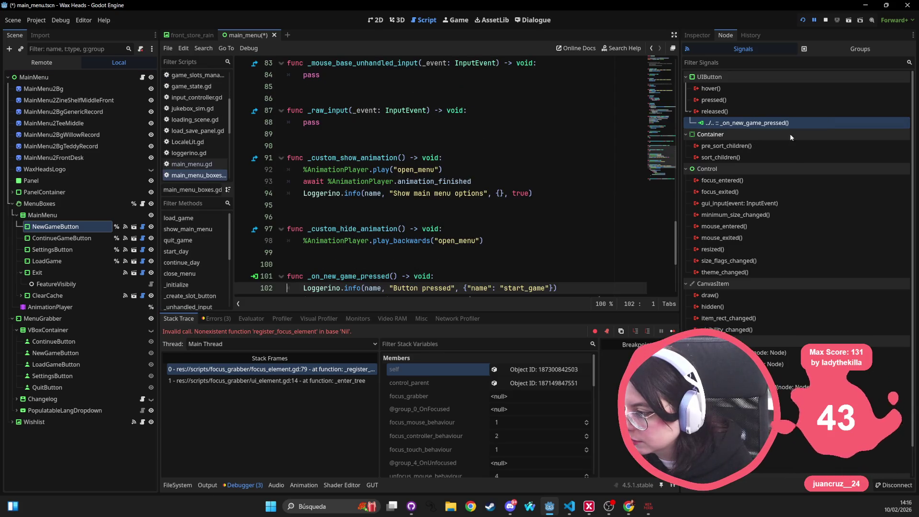
left_click(341, 183)
scroll(406, 218, "down", 3)
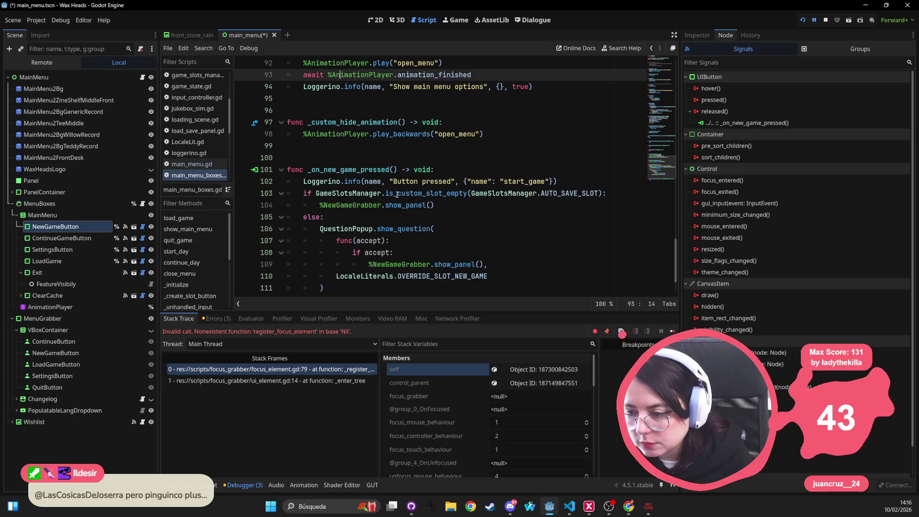
scroll(397, 194, "up", 2)
Review the MainMenu, MenuBoxes and MenuGrabber nodes in the Scene dock
left_click(76, 214)
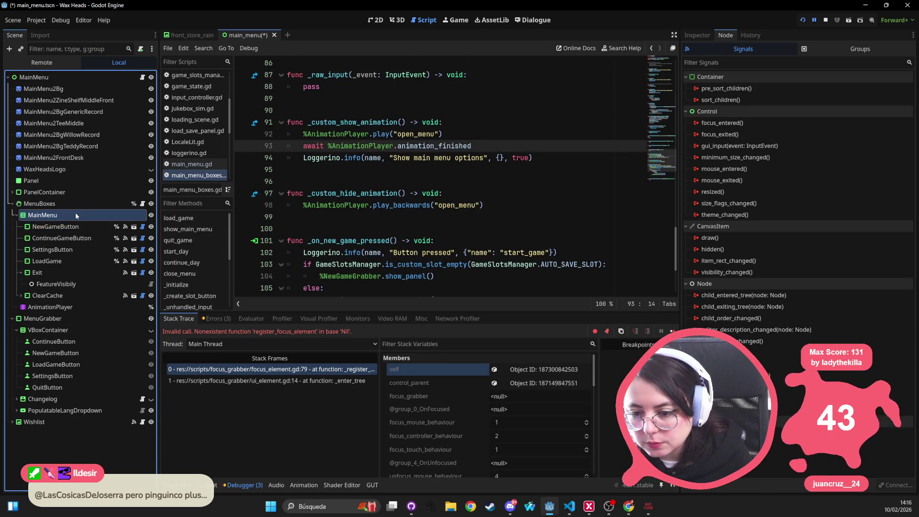
left_click(76, 203)
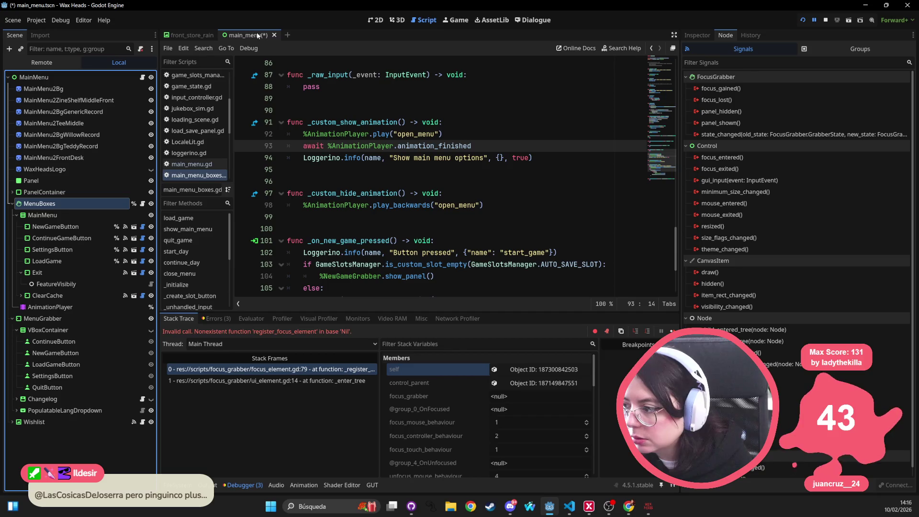
left_click(42, 320)
right_click(45, 323)
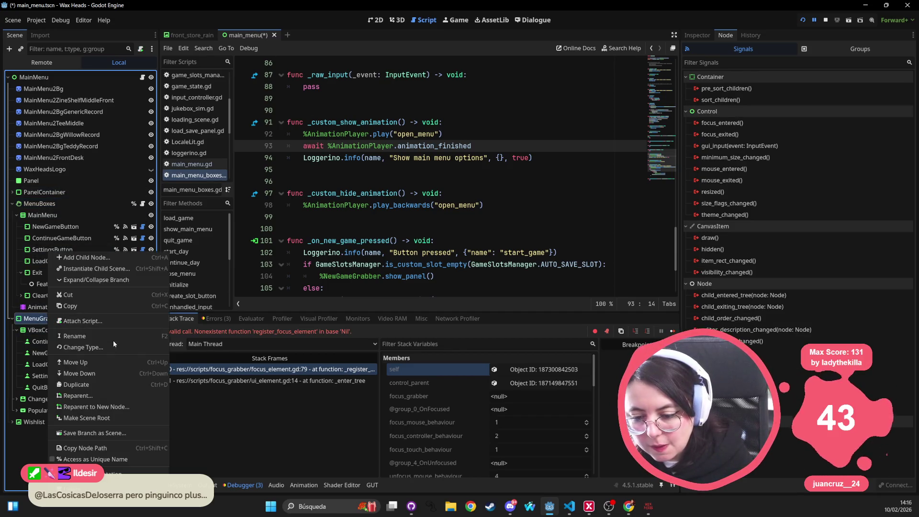
left_click(39, 319)
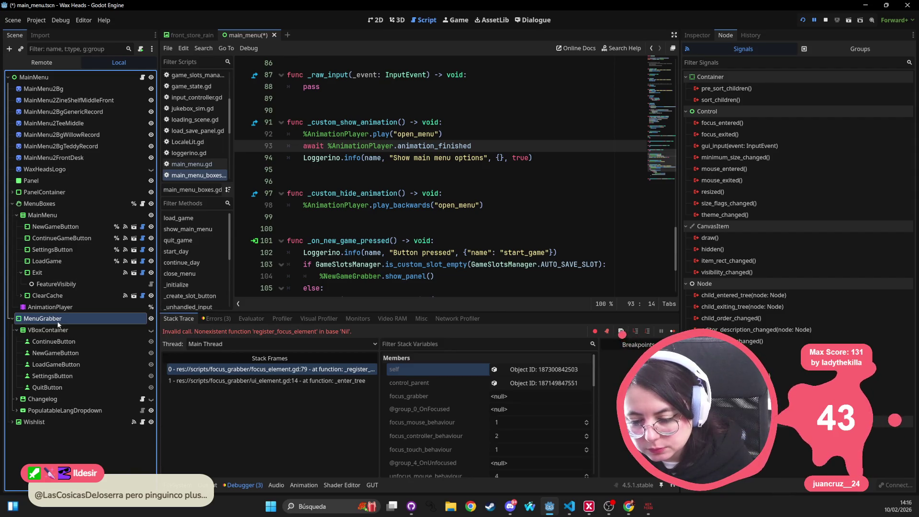
Select the MenuGrabber node on its own in the Scene dock
right_click(59, 324)
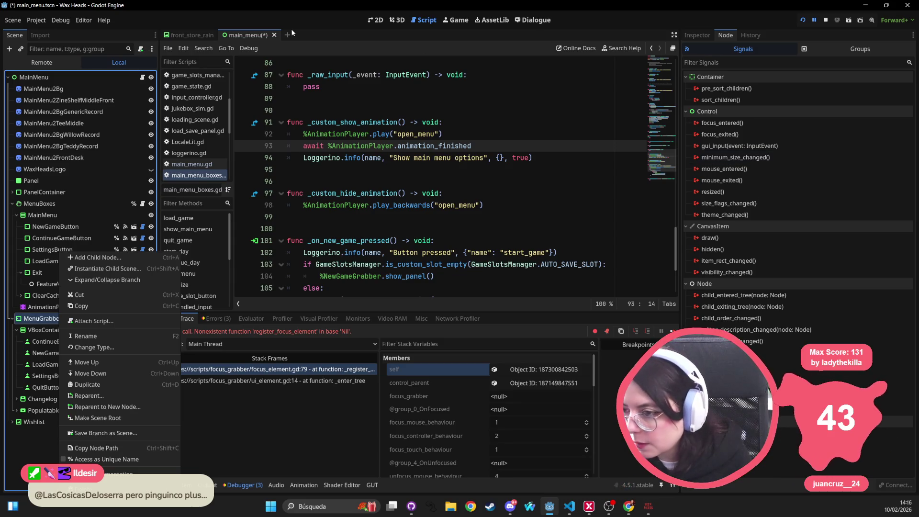
left_click(144, 30)
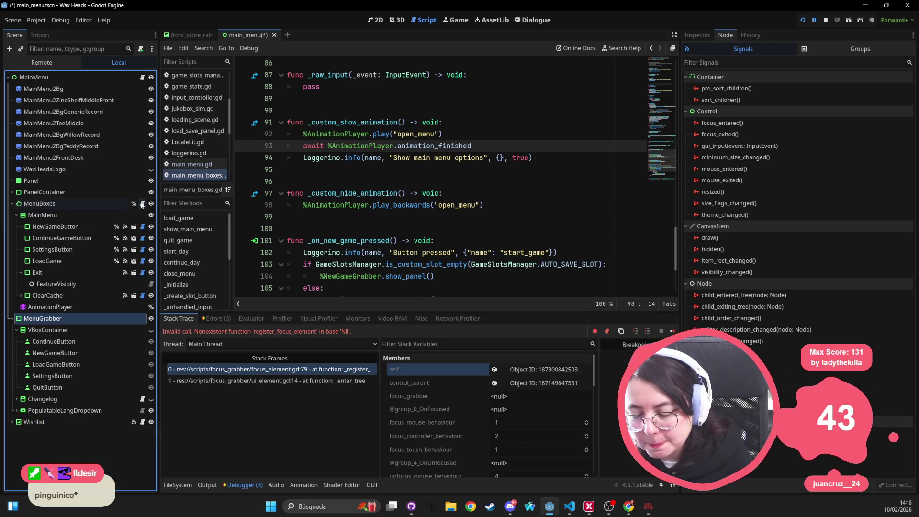
left_click(110, 203)
left_click(60, 319, "ctrl")
left_click(60, 319)
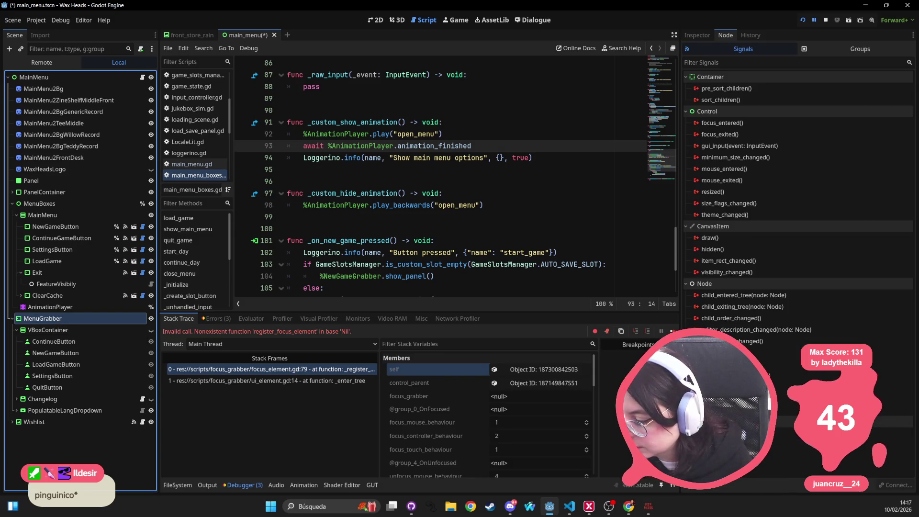
Attach main_menu_boxes.gd to MenuGrabber by quick-loading a script matching 'menu_bo'
left_click(699, 36)
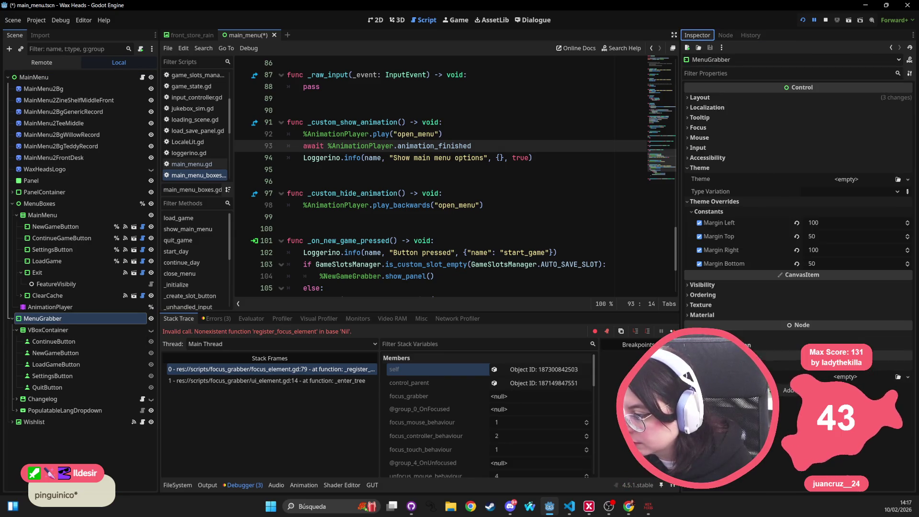
left_click(897, 377)
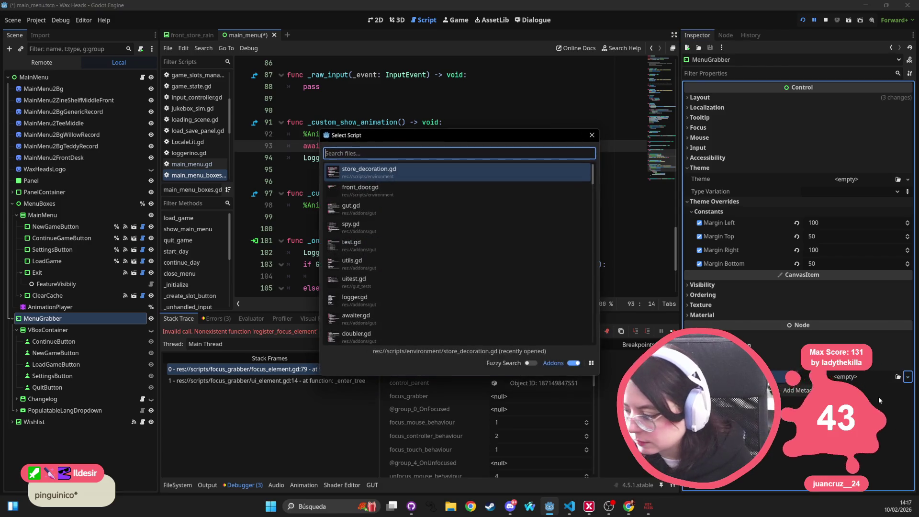
type("menu")
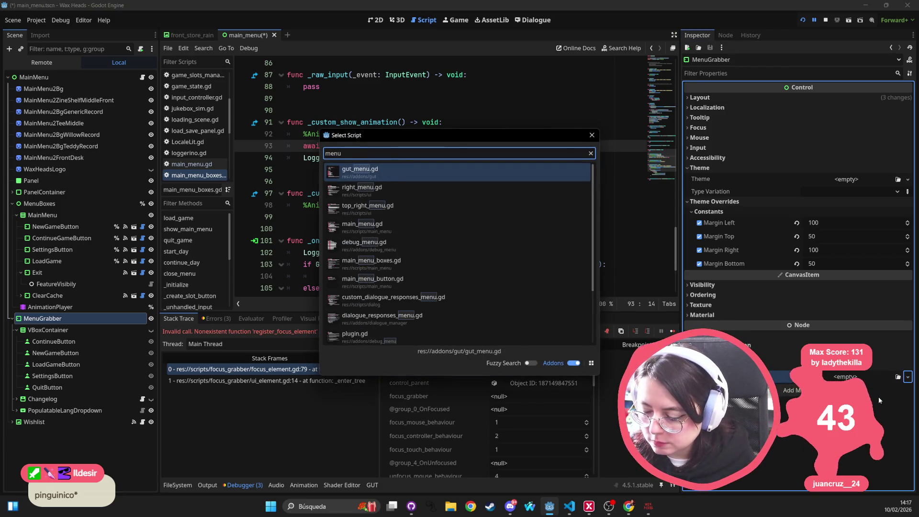
type("_box")
key("Return")
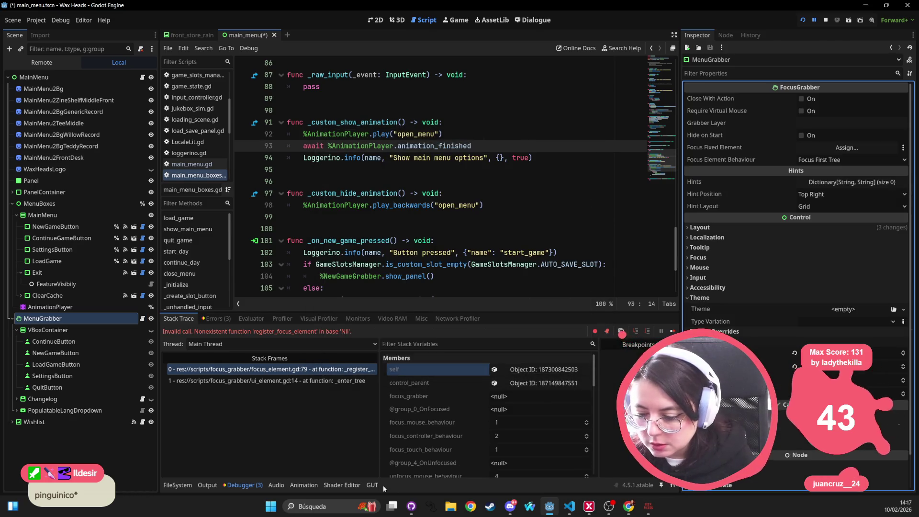
left_click(177, 484)
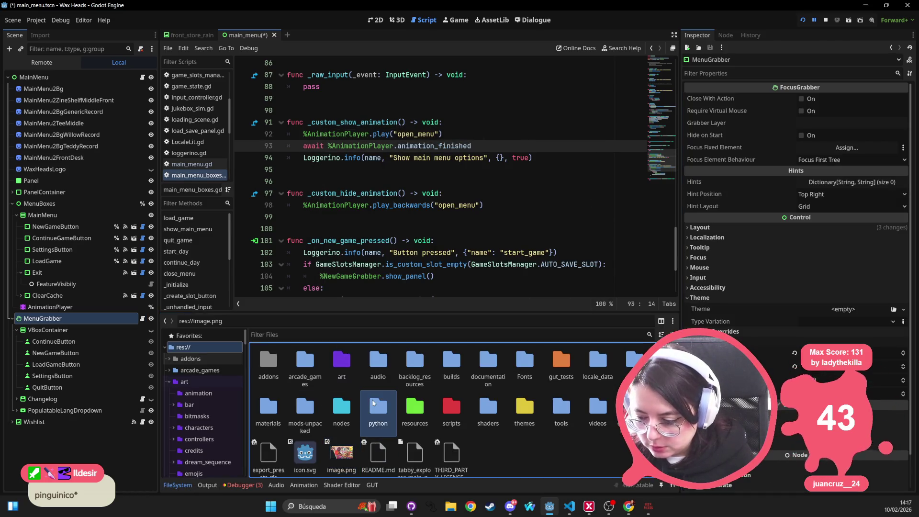
Filter the FileSystem dock for 'main_menu_bo' to find main_menu_boxes.gd
left_click(324, 335)
type("m")
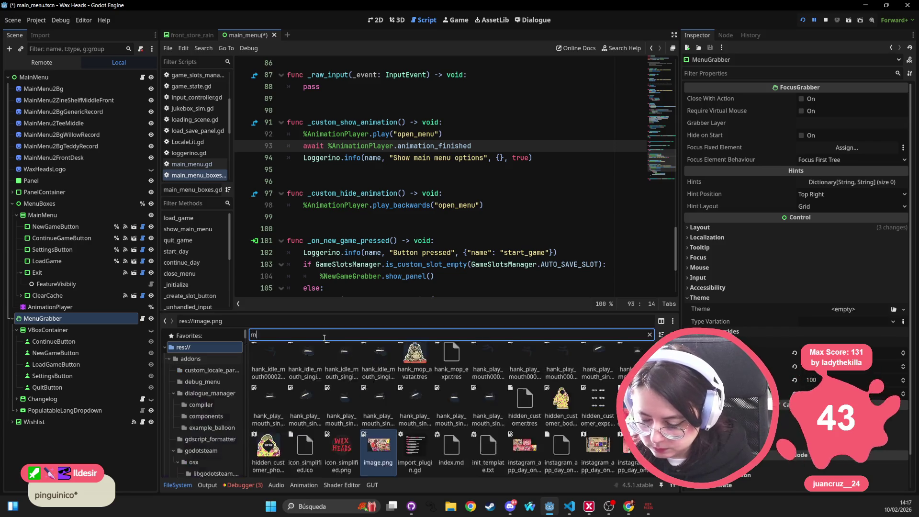
type("ain_menu")
key("BackSpace")
key("BackSpace")
key("BackSpace")
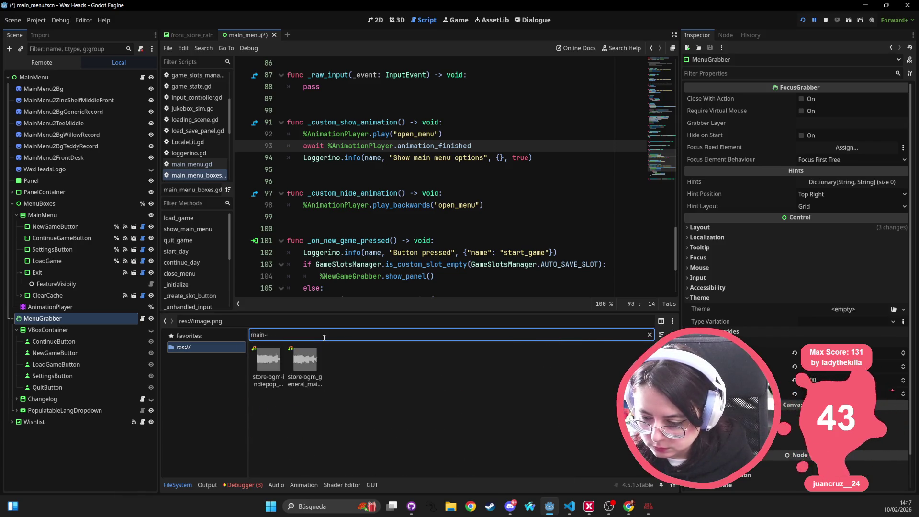
type("n_menu")
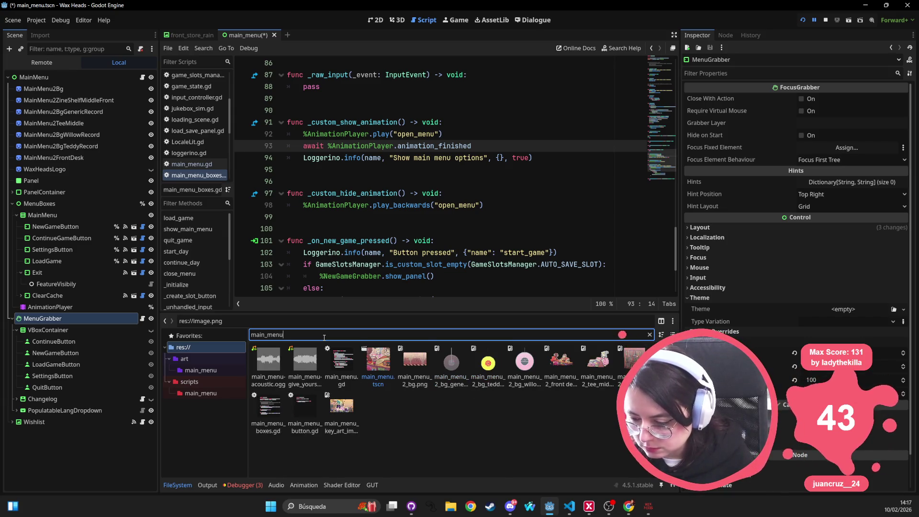
type("_bo")
Rename main_menu_boxes.gd to main_menu_grabber.gd
left_click(269, 364)
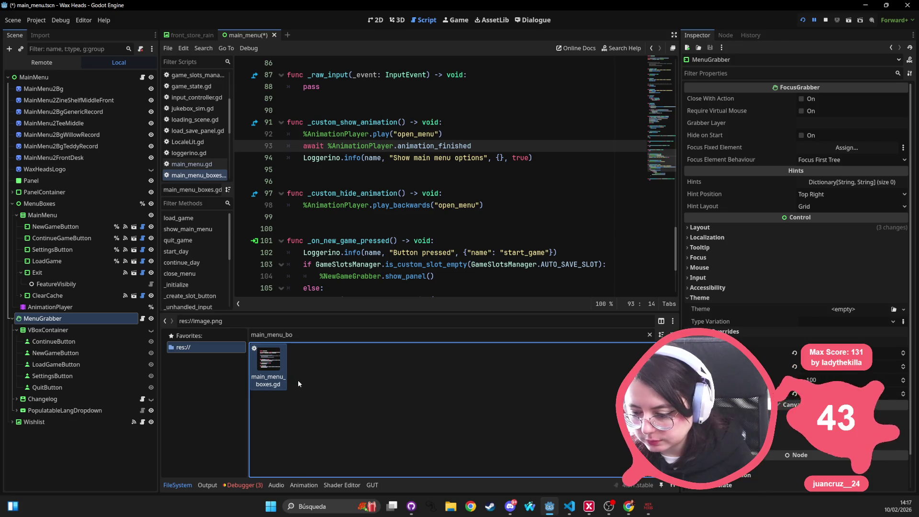
key("F2")
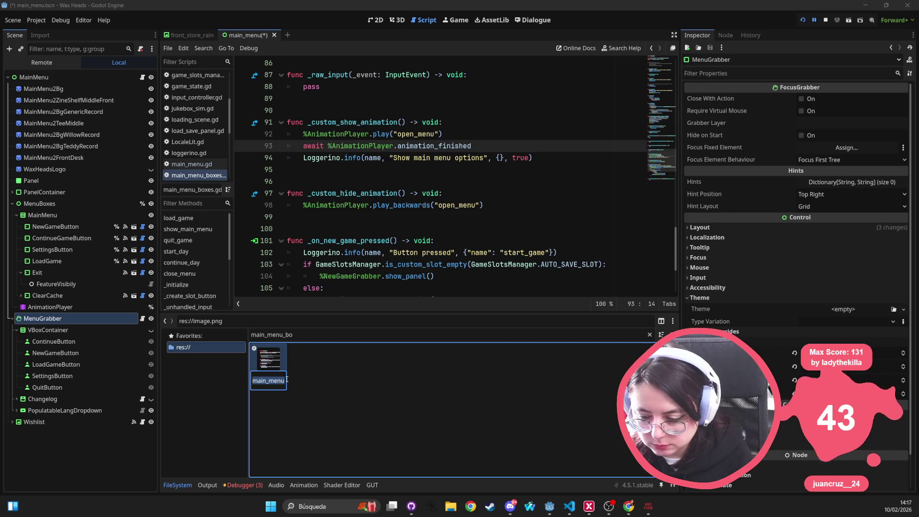
type("main-me")
type("nu_")
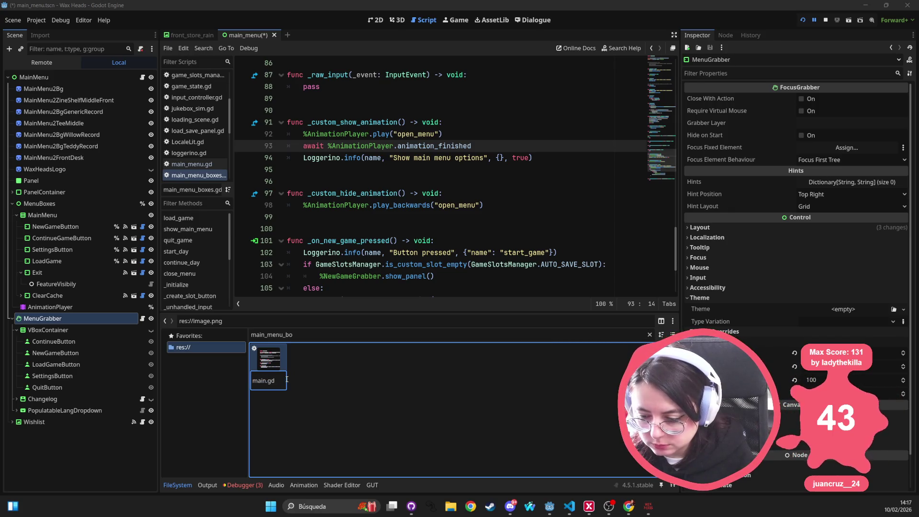
type("boxes")
type("menu_grab")
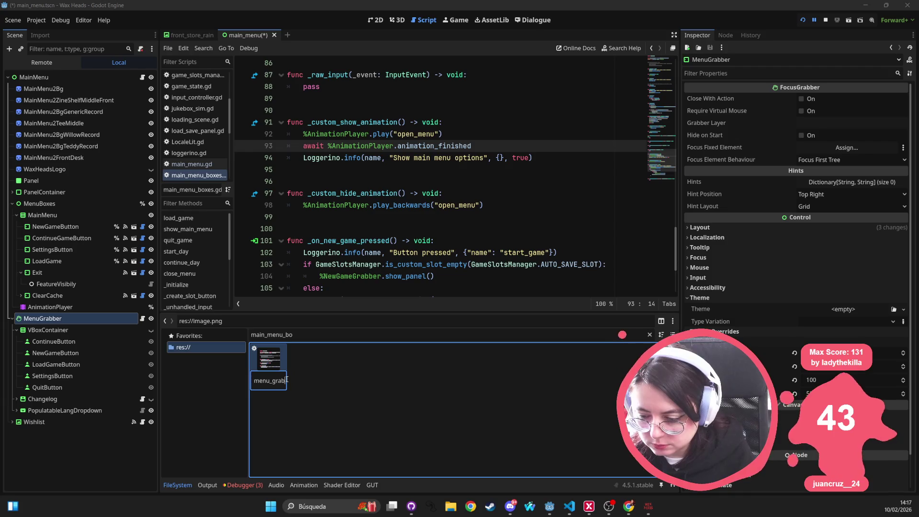
key("Return")
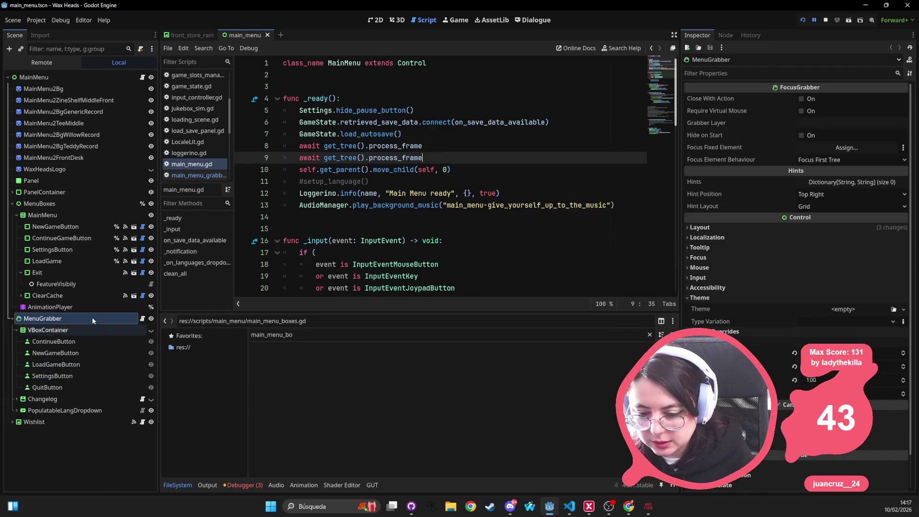
left_click(91, 318)
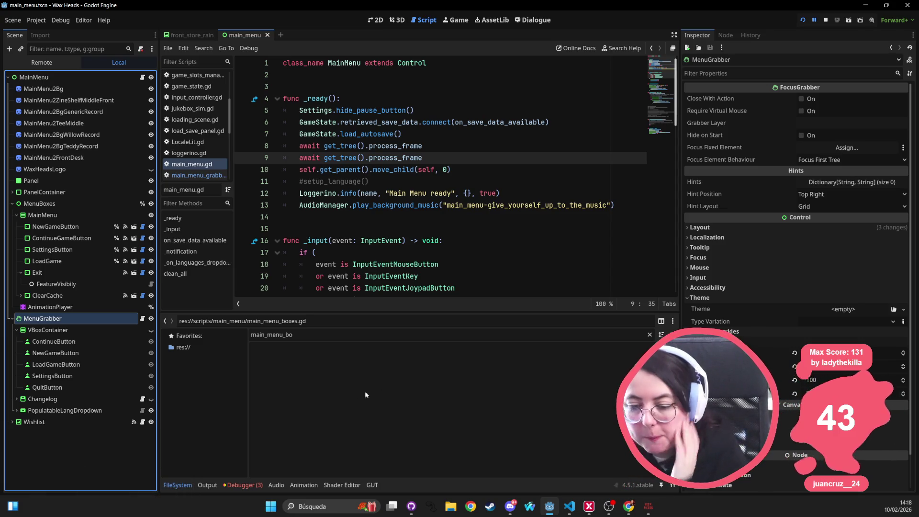
Select ContinueButton under MenuGrabber > VBoxContainer to show its Button properties
left_click(126, 339)
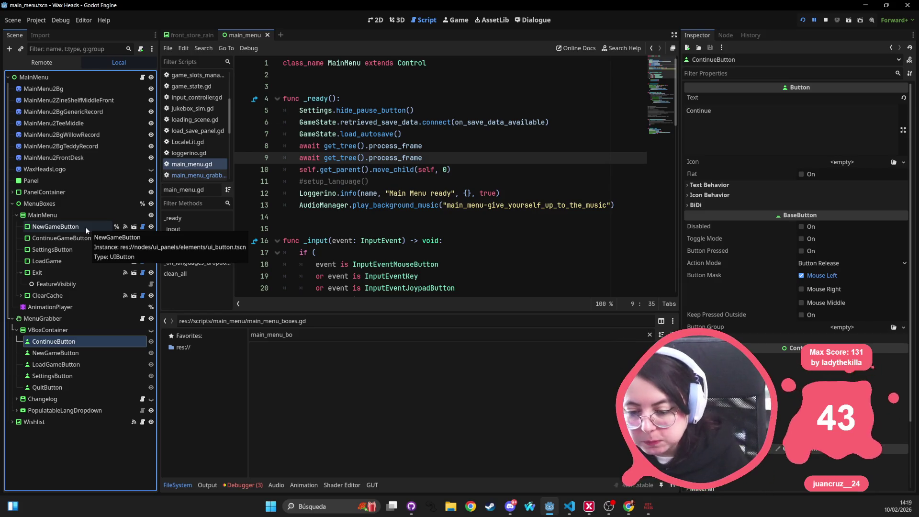
Show the Node dock and cancel revoking MainMenu NewGameButton's unique name
left_click(726, 35)
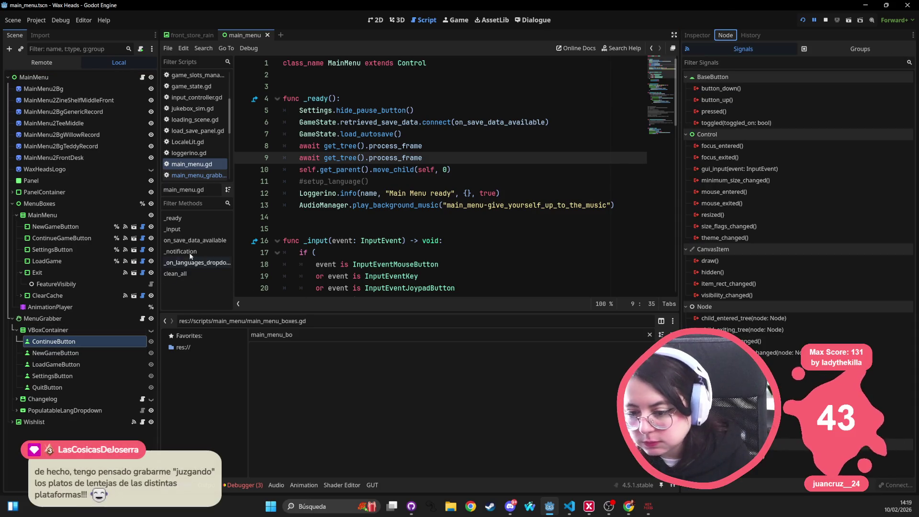
left_click(116, 228)
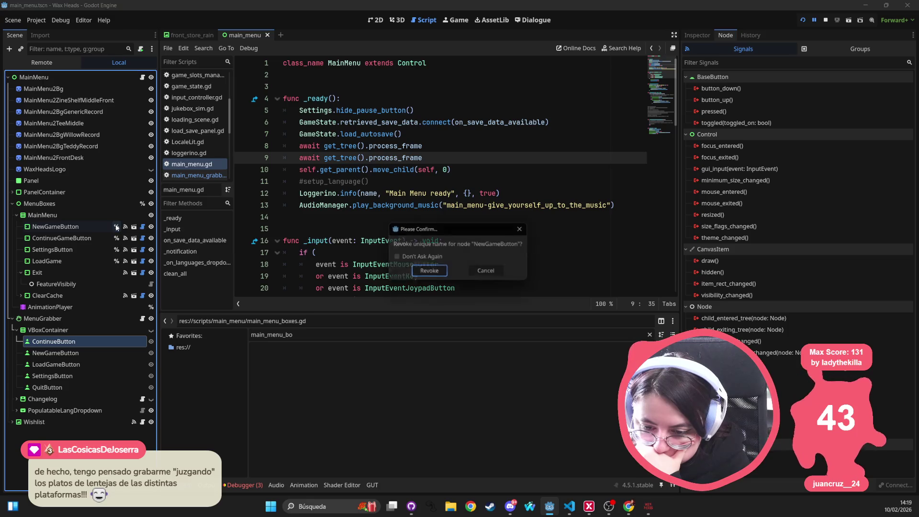
left_click(524, 229)
left_click_drag(435, 169, 452, 170)
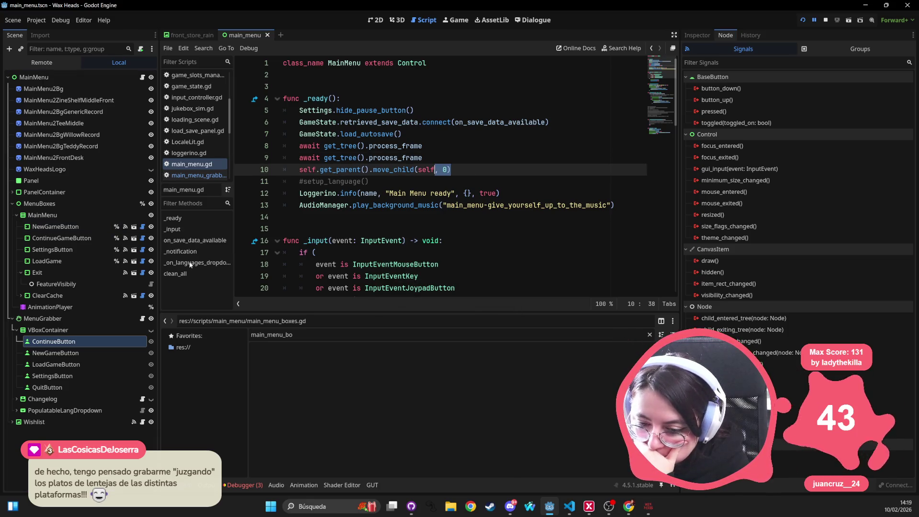
left_click(503, 156)
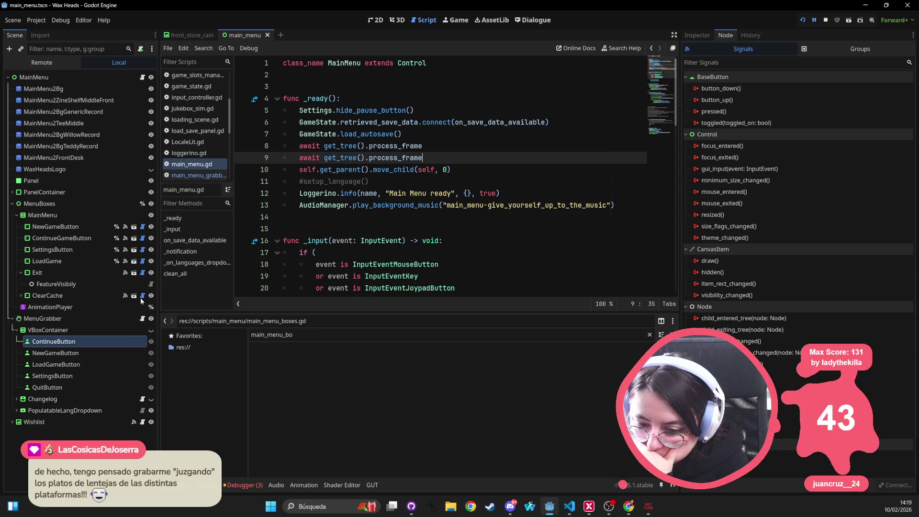
Make ContinueButton a unique name; NewGameButton fails as a duplicate, so dismiss the alert
right_click(86, 340)
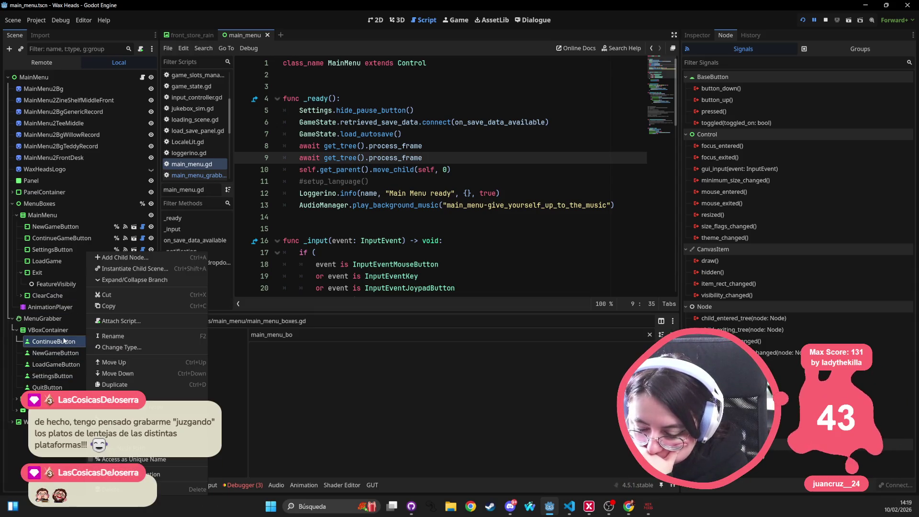
right_click(64, 340)
right_click(65, 340)
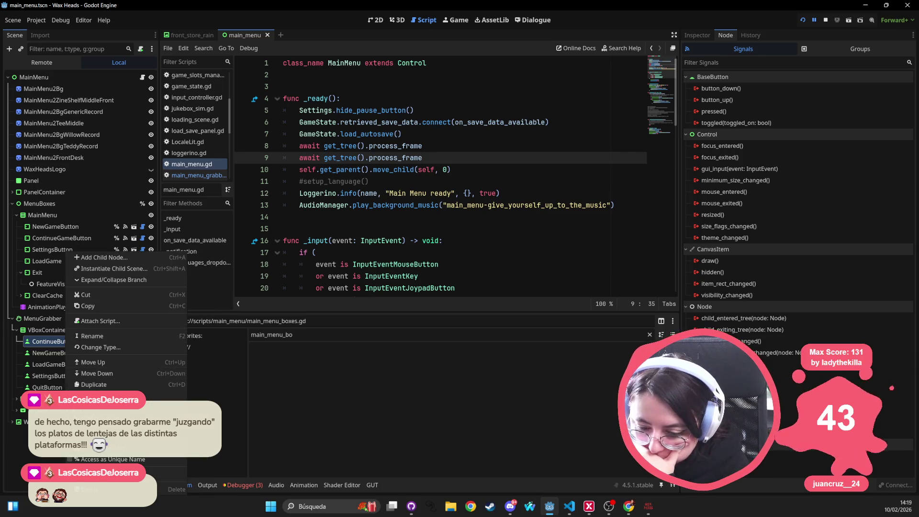
left_click(92, 458)
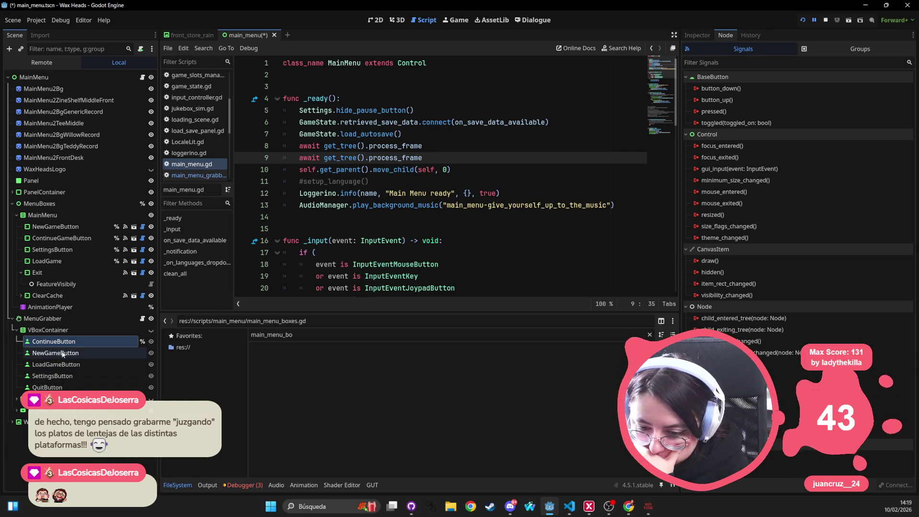
left_click(61, 354)
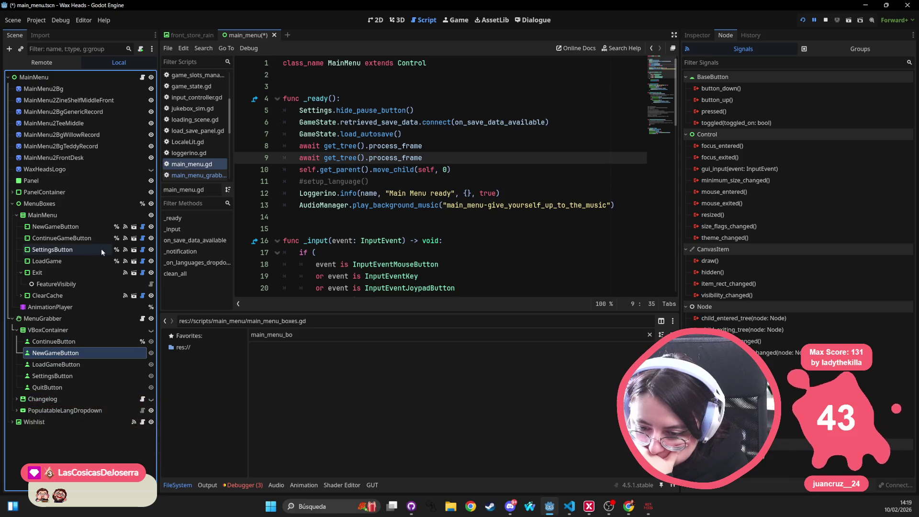
right_click(76, 356)
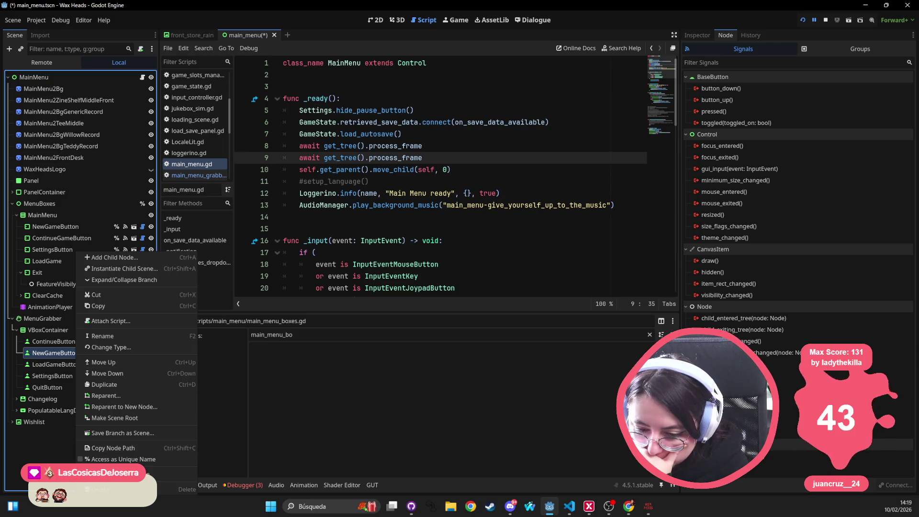
left_click(96, 459)
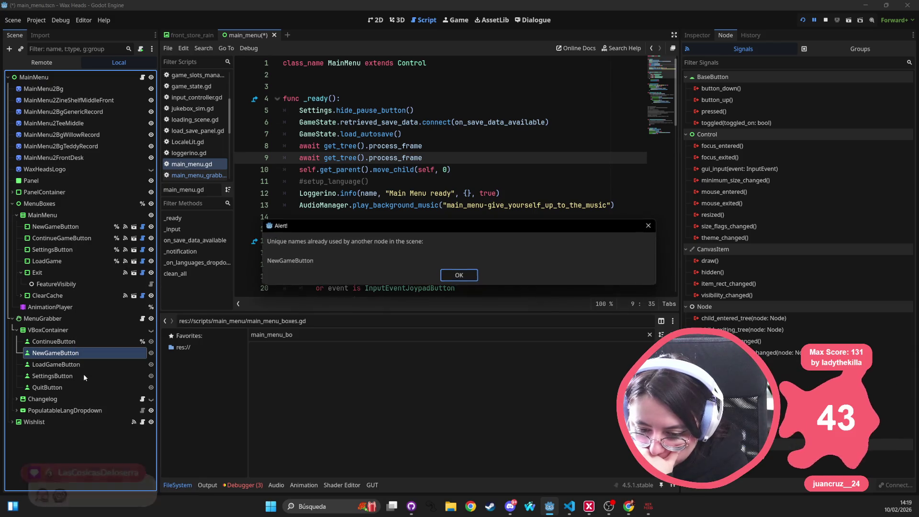
left_click(445, 273)
left_click(90, 226)
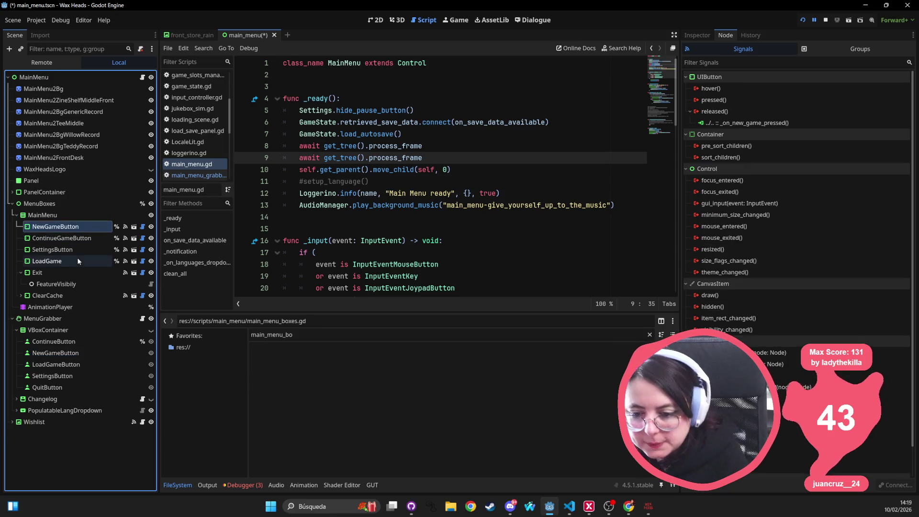
Remove unique names from MainMenu's NewGameButton, ContinueGameButton, SettingsButton and LoadGame buttons
right_click(94, 226)
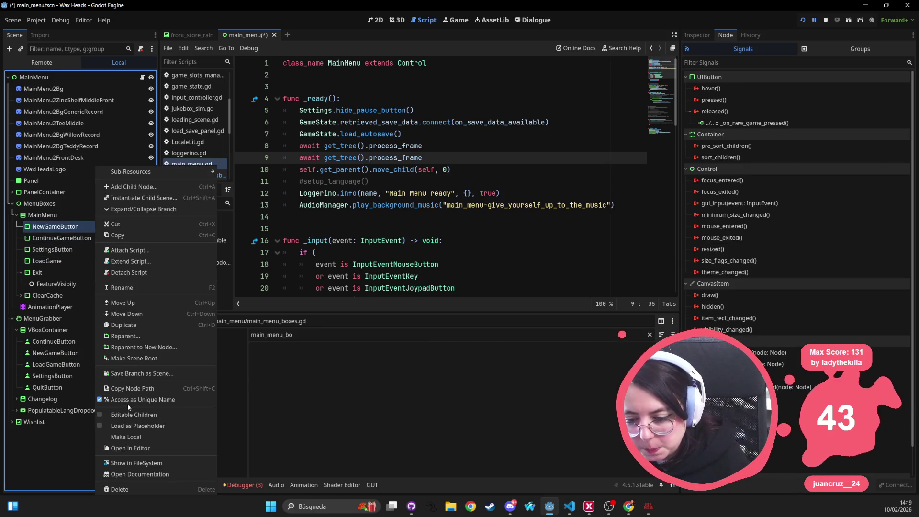
left_click(79, 243)
left_click(78, 241)
right_click(82, 239)
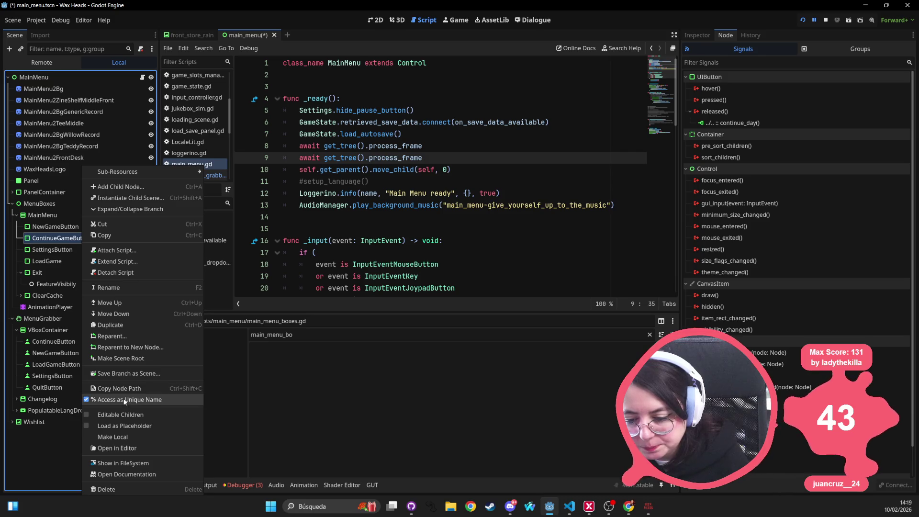
left_click(125, 400)
left_click(79, 251)
right_click(79, 254)
left_click(125, 399)
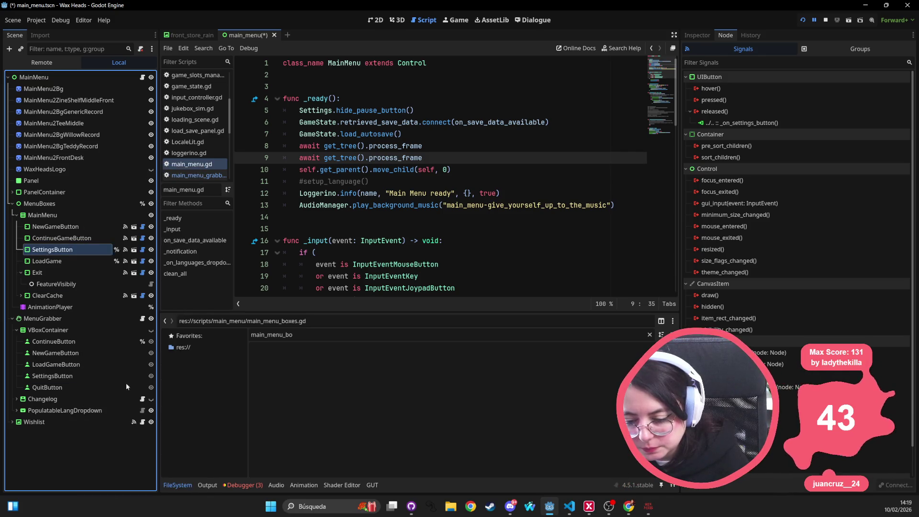
left_click(48, 261)
right_click(48, 259)
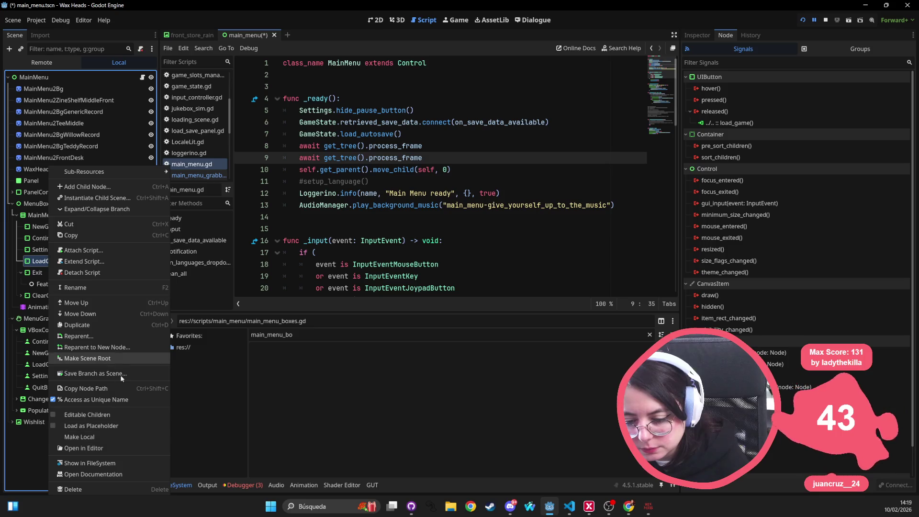
left_click(125, 399)
Make the grabber's NewGameButton, LoadGameButton, SettingsButton and QuitButton accessible by unique name
left_click(62, 353)
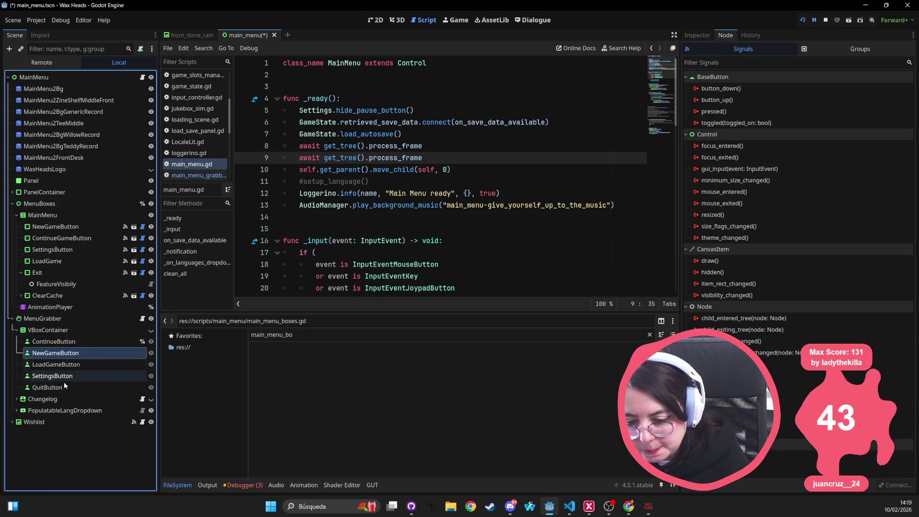
left_click(64, 384, "shift")
right_click(67, 385)
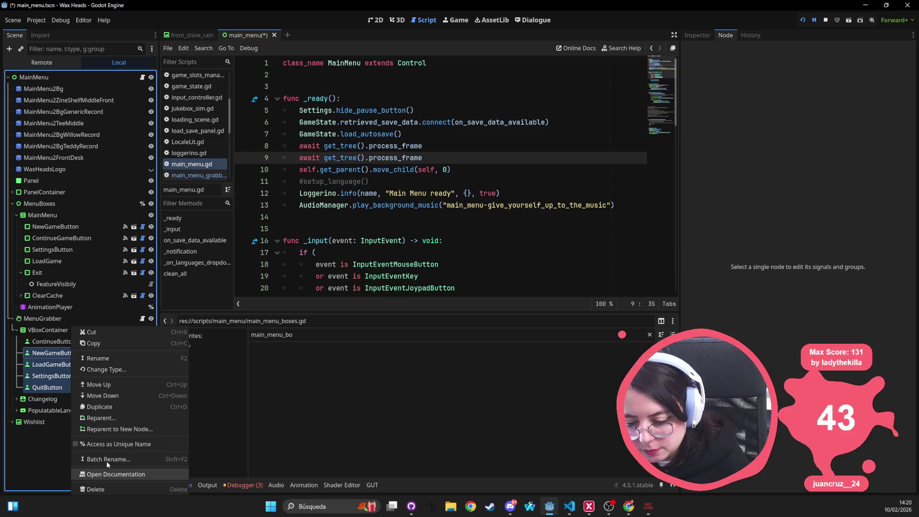
left_click(86, 443)
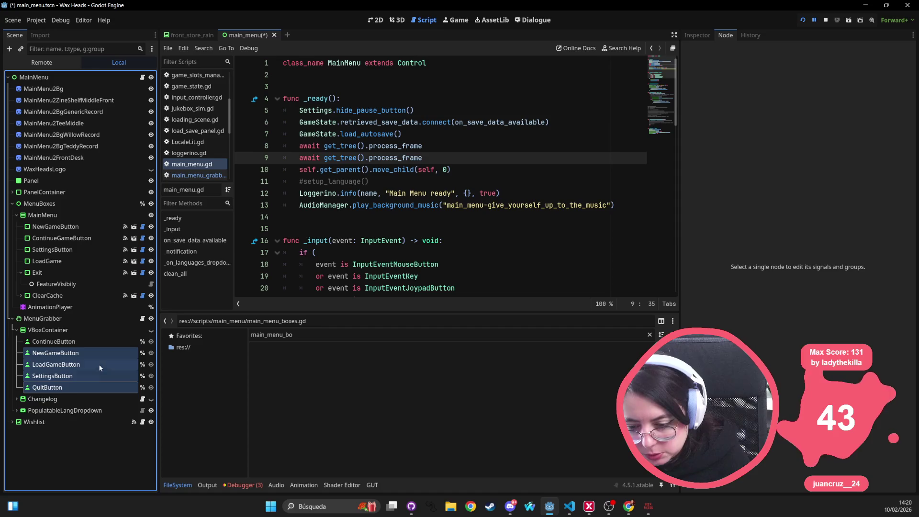
Open main_menu_grabber.gd in the script editor
left_click(143, 318)
left_click(397, 75)
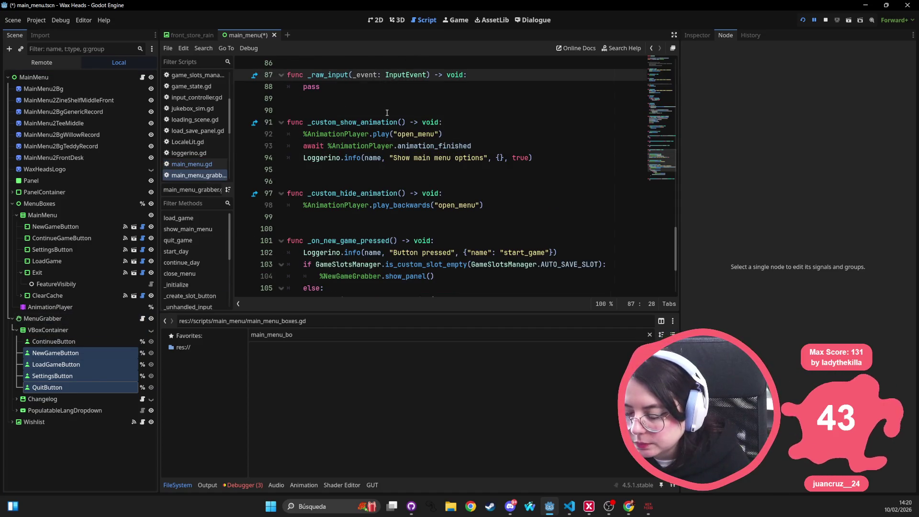
scroll(387, 113, "up", 20)
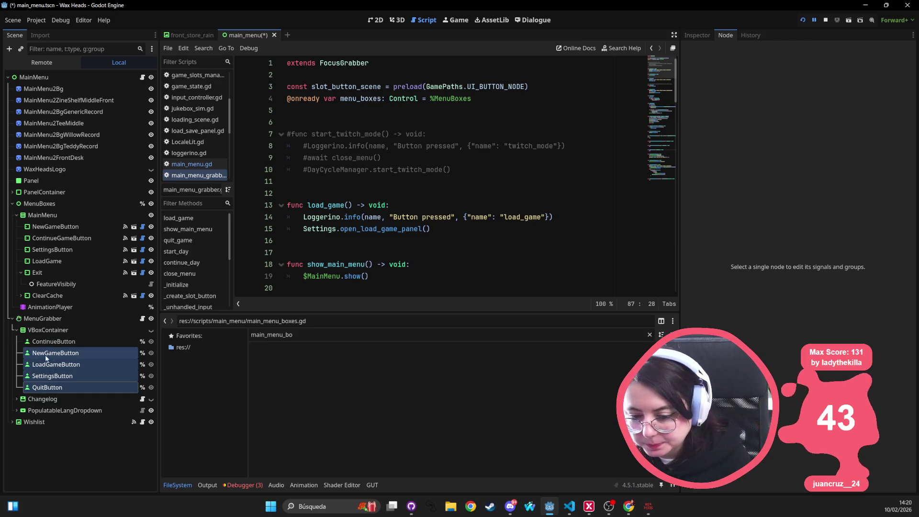
left_click(519, 221)
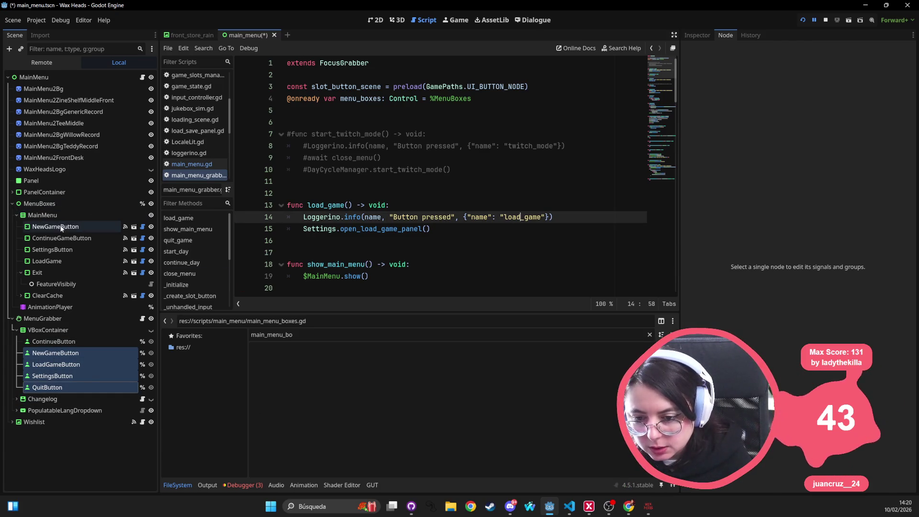
left_click(75, 366)
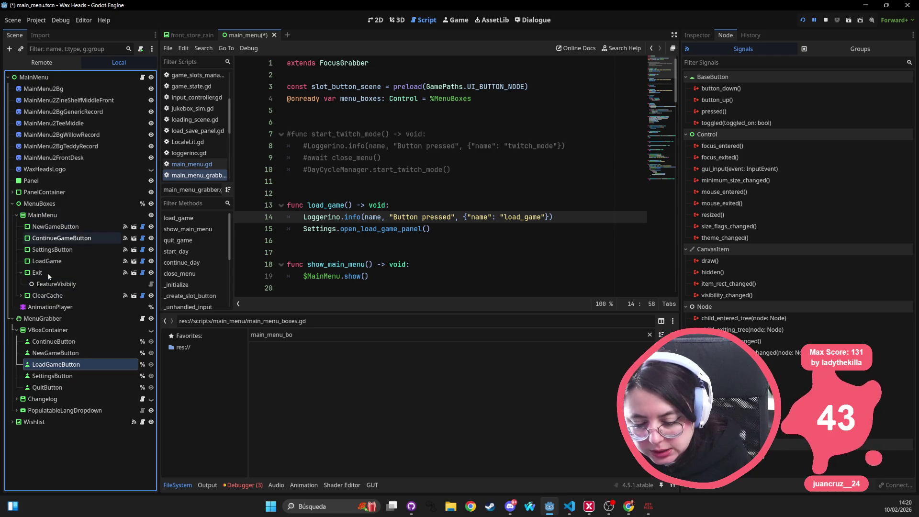
left_click(51, 388)
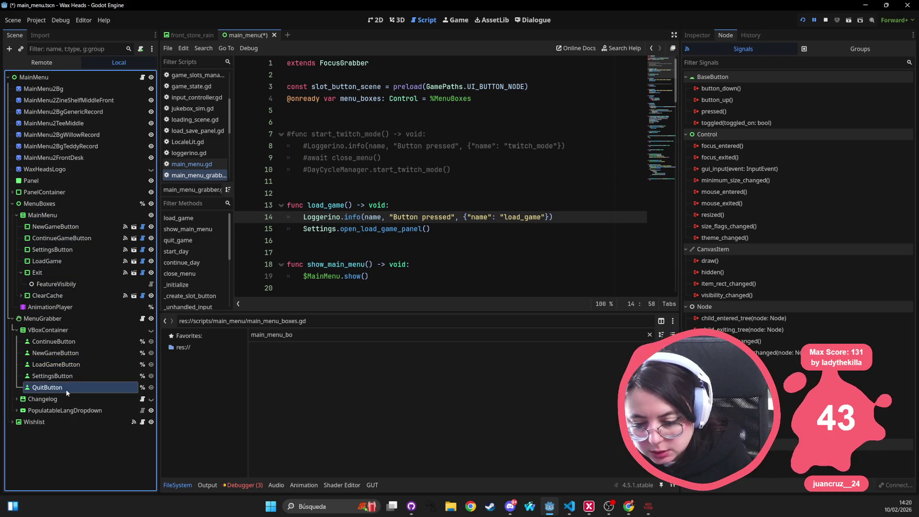
left_click(72, 341)
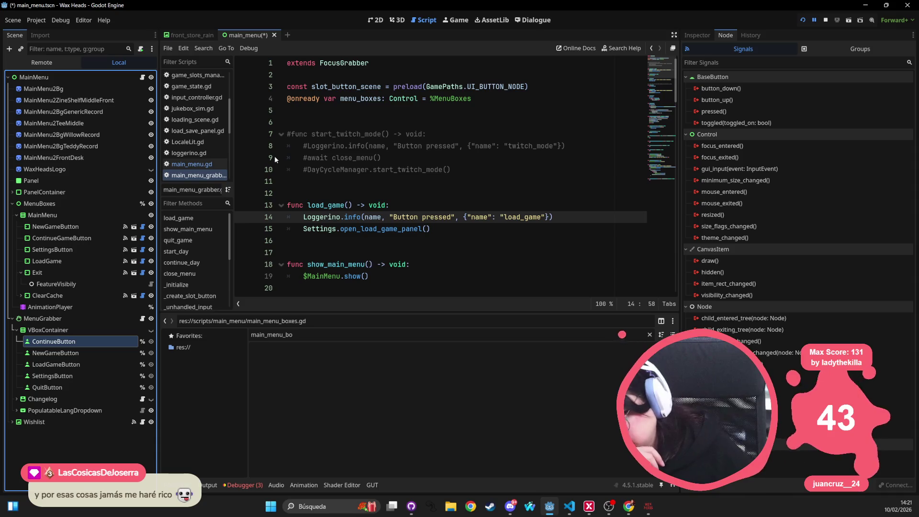
scroll(197, 78, "up", 5)
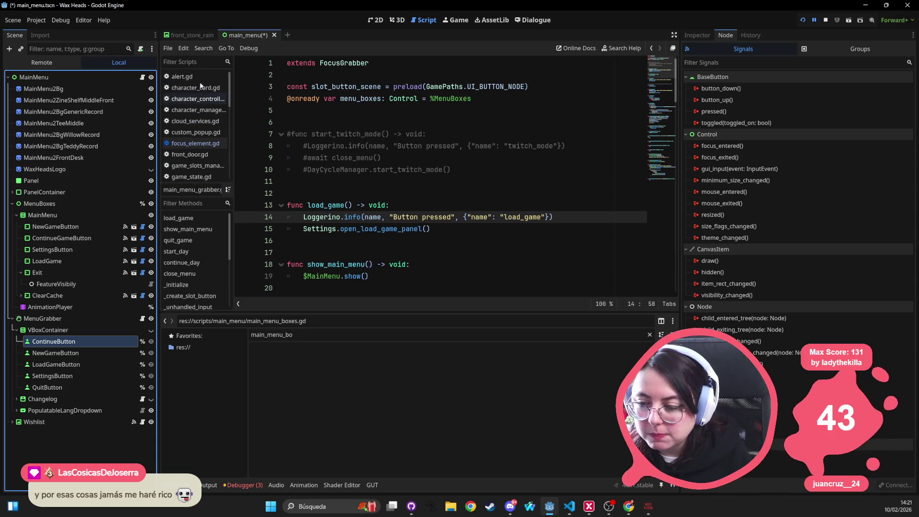
Close all the currently open scripts in the script editor
key("alt+Left")
key("alt+Left")
key("alt+Left")
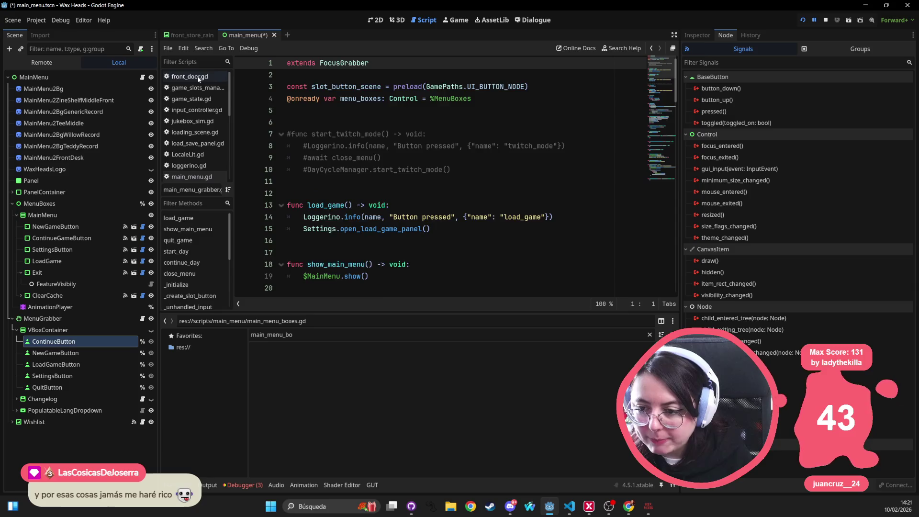
key("alt+Left")
key("alt+Left")
key("alt+Left")
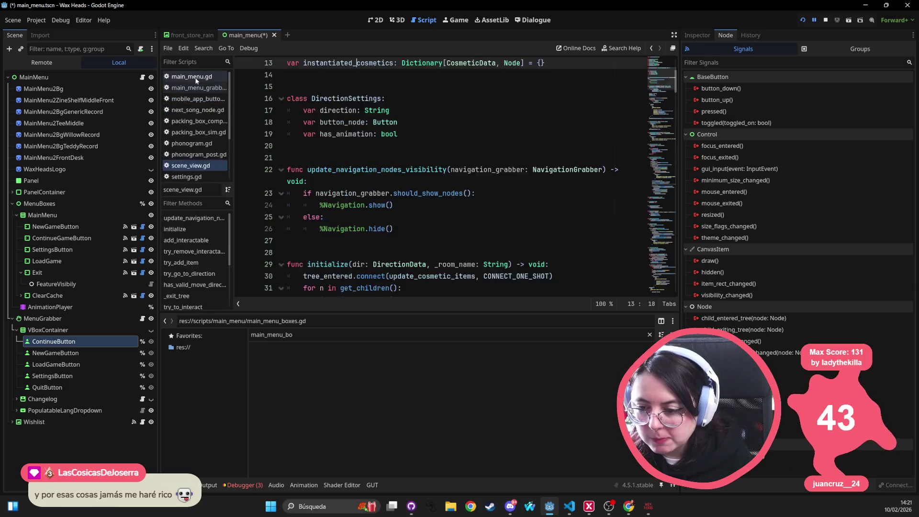
key("alt+Left")
key("alt+Left")
key("alt+Left")
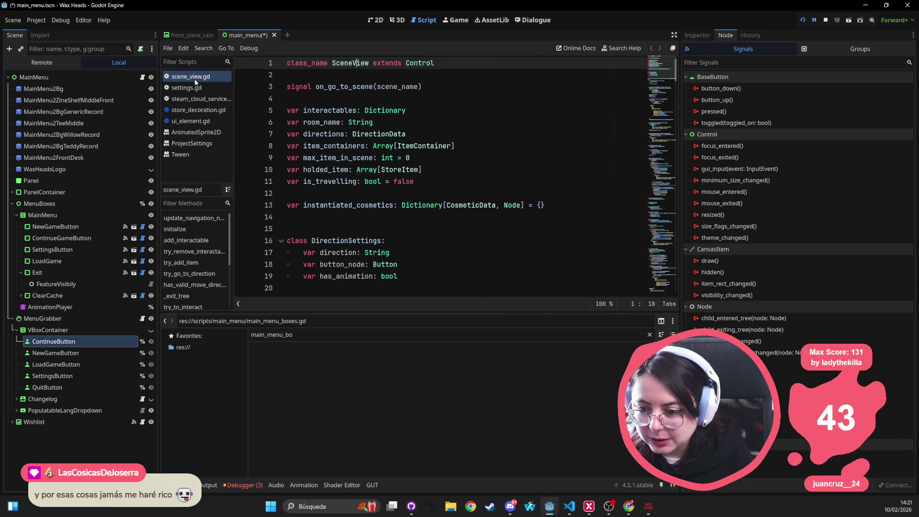
key("alt+Left")
key("alt+Left")
key("alt+Left")
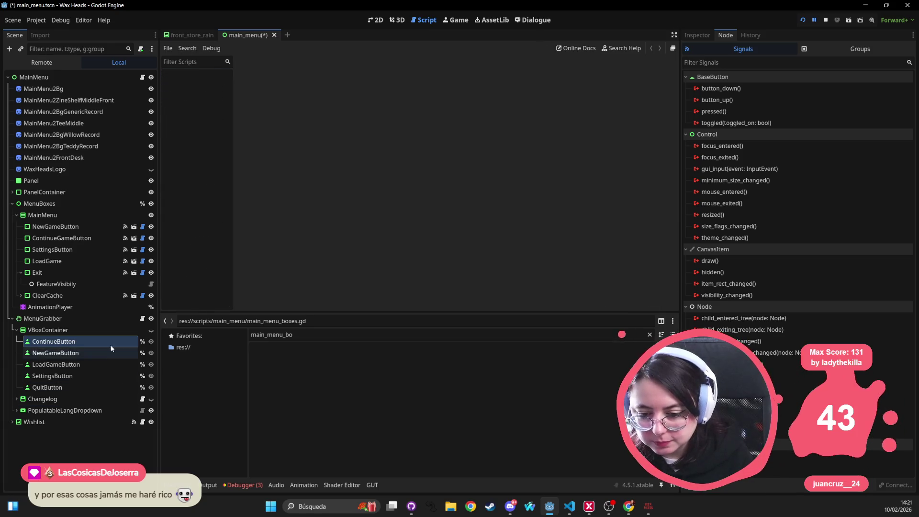
Select the MenuGrabber node and open its script, main_menu_grabber.gd
left_click(88, 344)
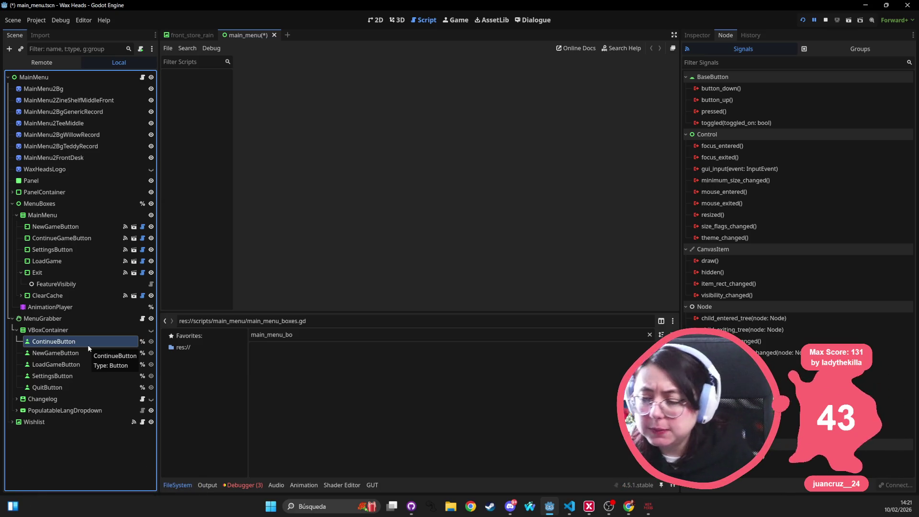
left_click(82, 351)
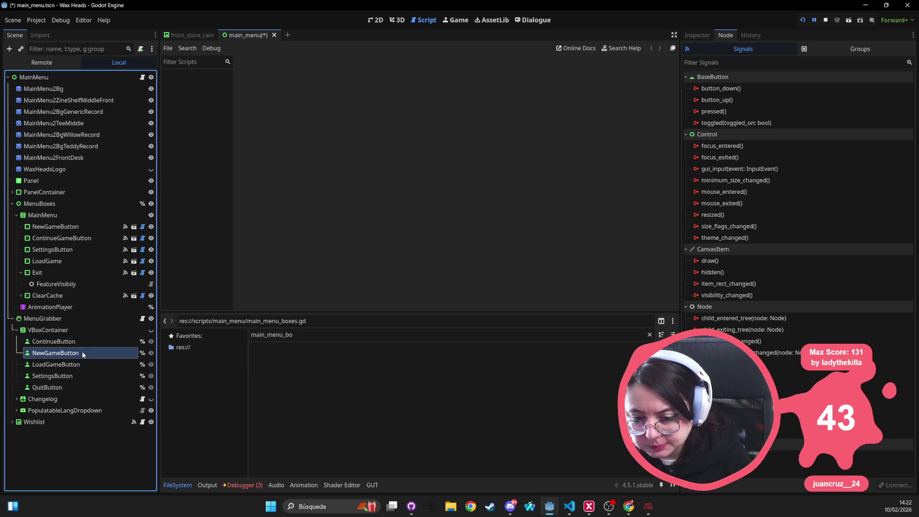
left_click(91, 318)
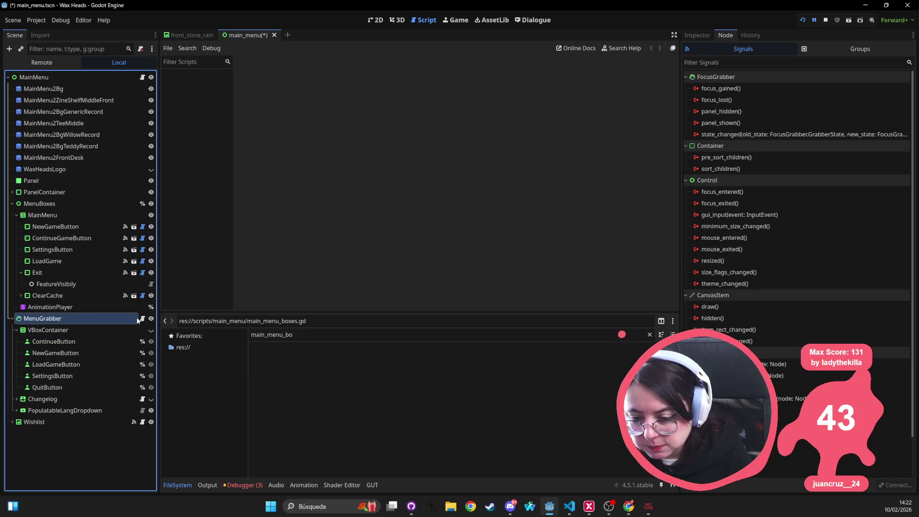
left_click(142, 319)
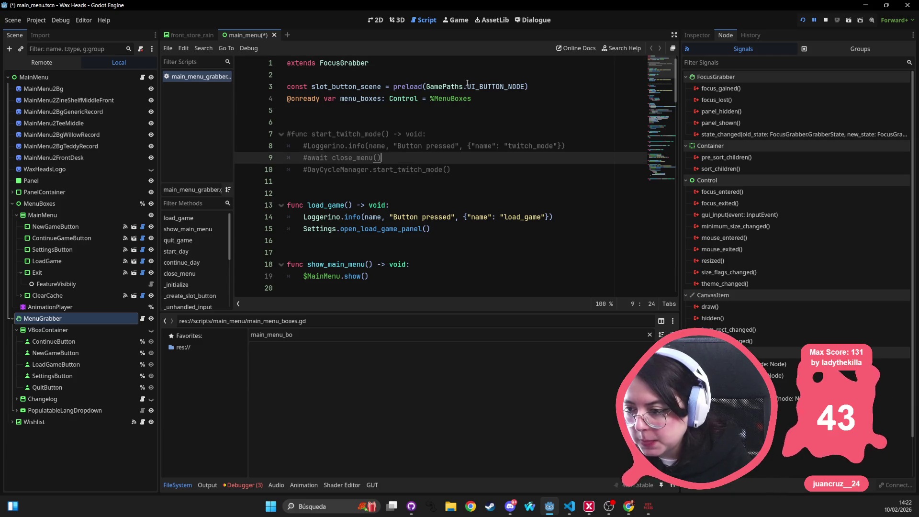
left_click(498, 105)
triple_click(507, 99)
left_click(510, 100)
left_click_drag(510, 100, 283, 99)
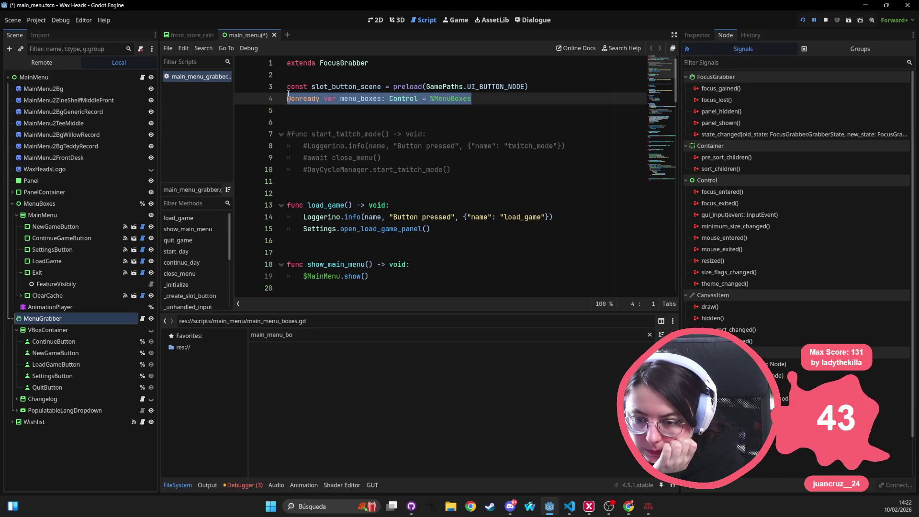
key("BackSpace")
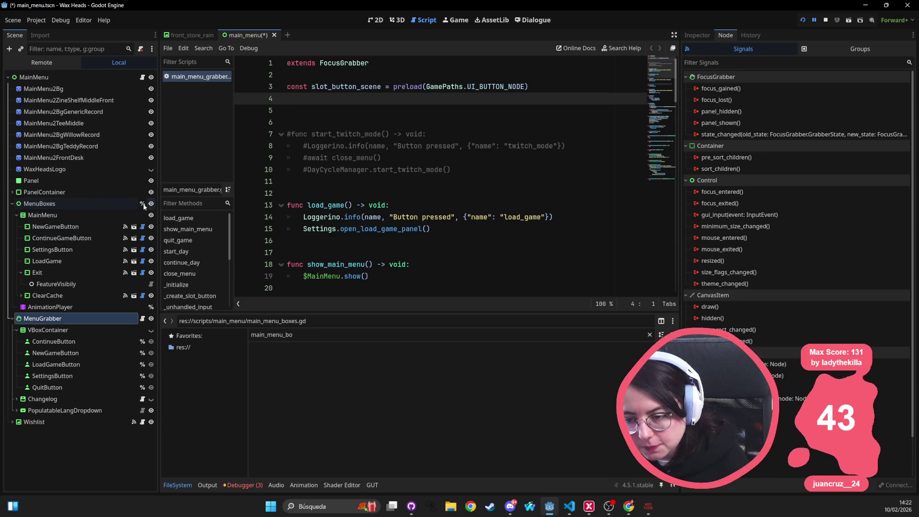
right_click(121, 205)
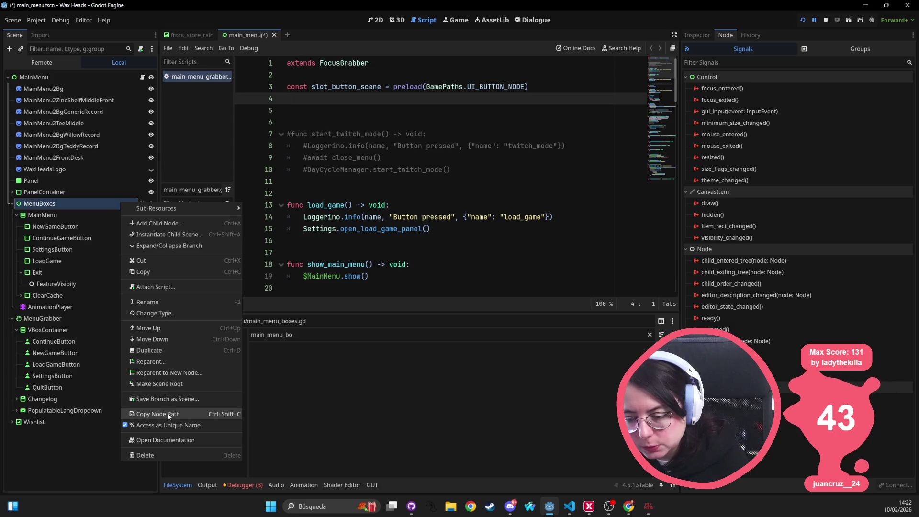
left_click(163, 424)
left_click(103, 341)
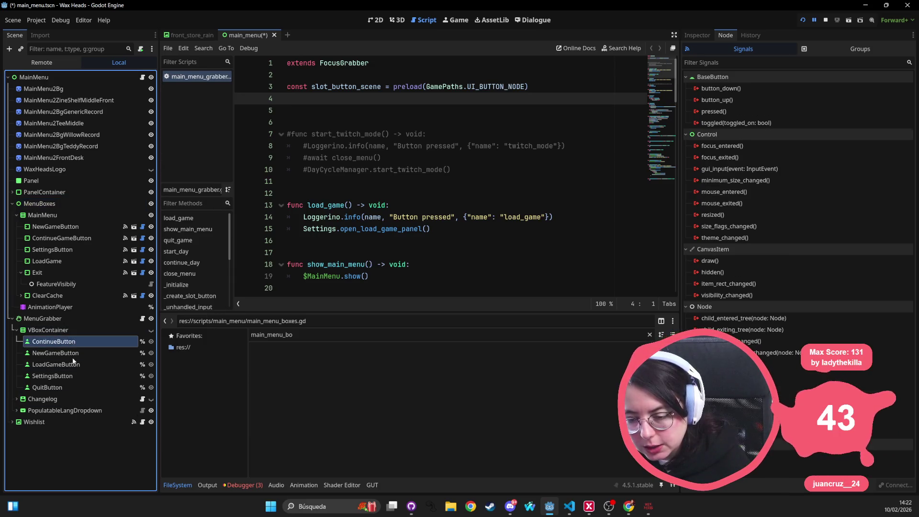
left_click(70, 385, "shift")
mouse_move(102, 341)
left_mouse_down()
mouse_move(167, 313)
mouse_move(287, 103)
mouse_move(314, 99)
left_mouse_up()
key("ctrl+s")
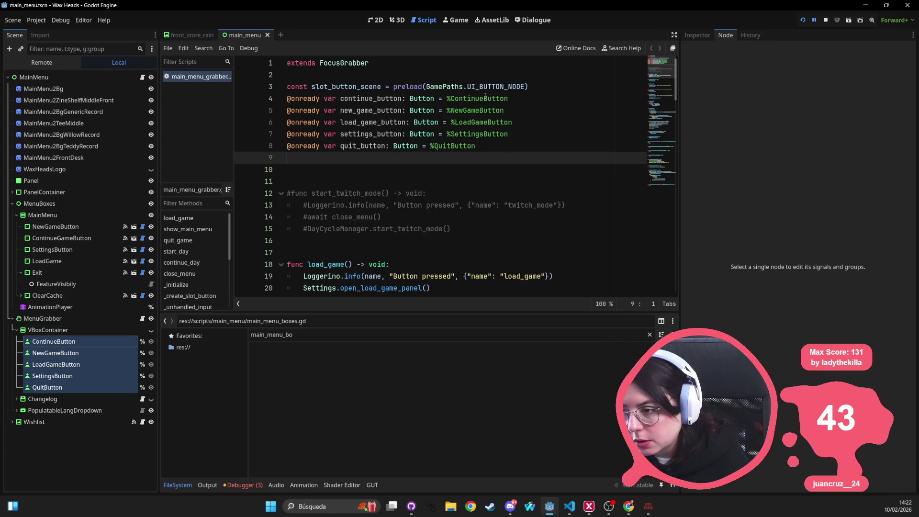
scroll(460, 190, "down", 4)
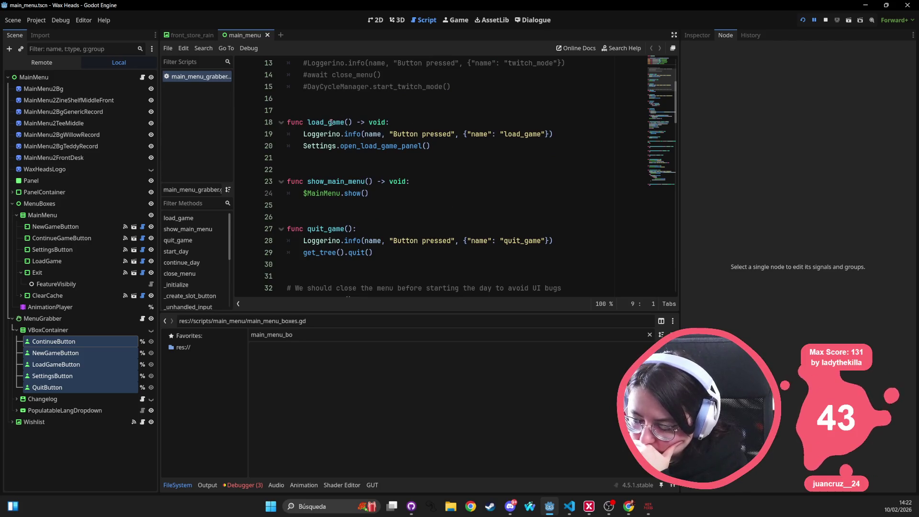
Rename the load_game function to _on_load_game_pressed
left_click(306, 121)
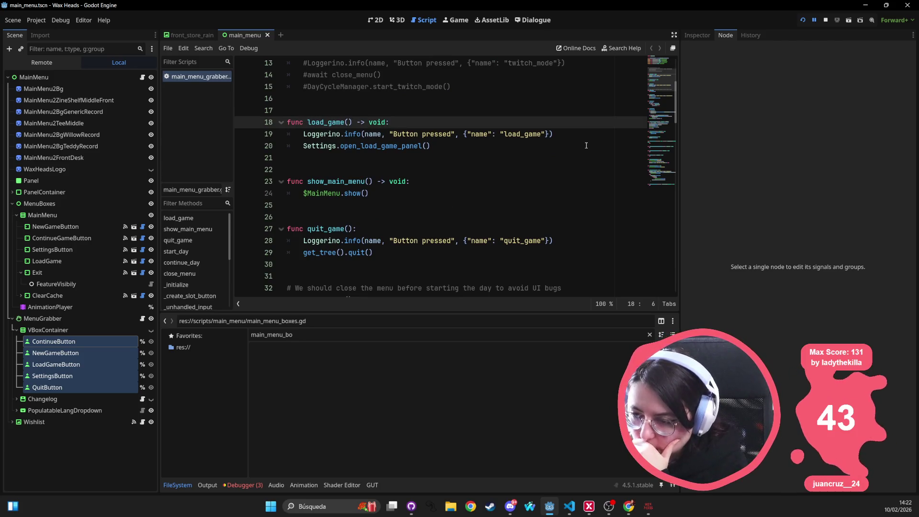
type("_on_")
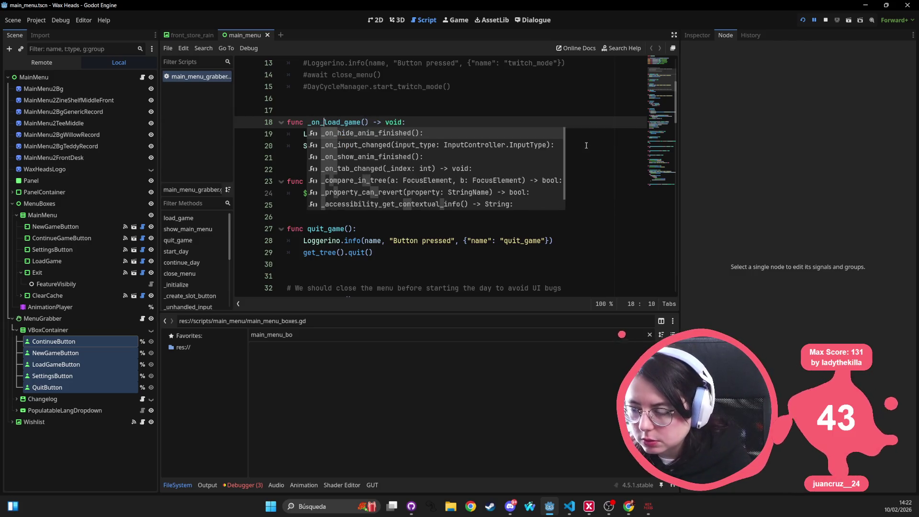
key("Right")
key("ctrl+Right")
type("_")
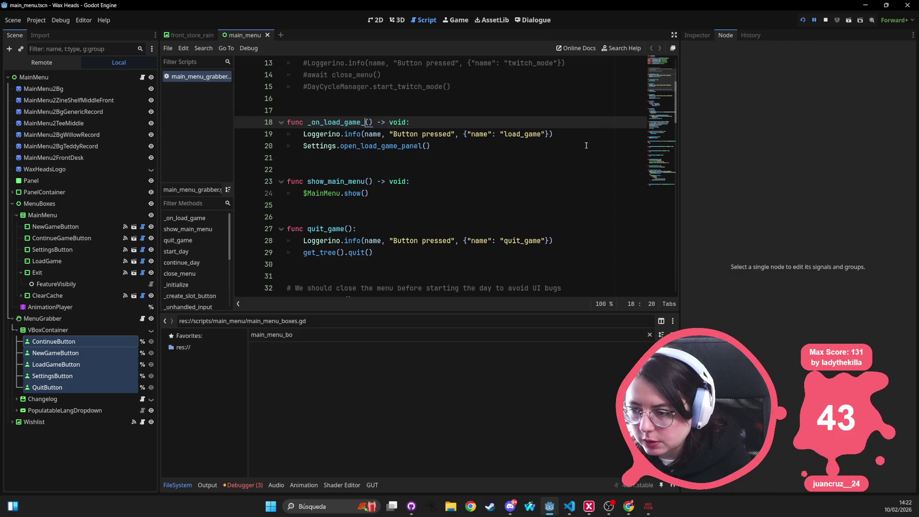
type("pressed")
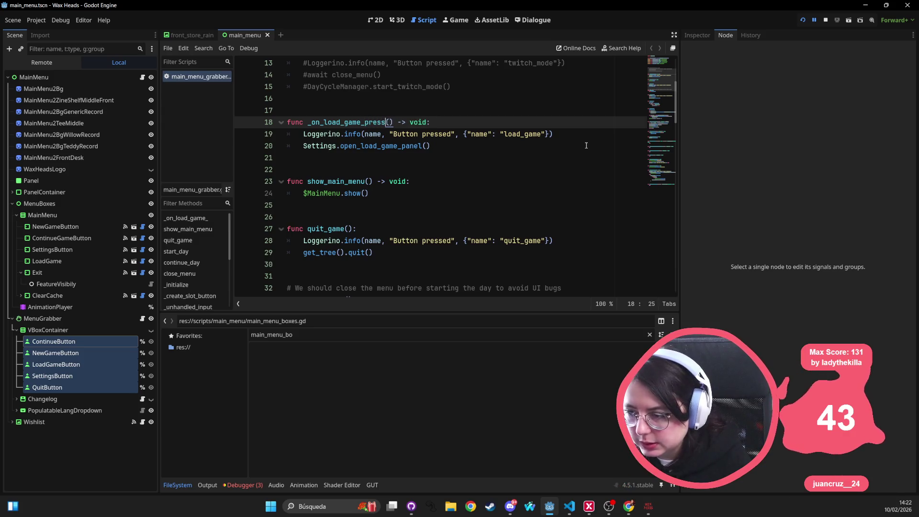
Move the _on_load_game_pressed function to just below _on_new_game_pressed
left_click(503, 150)
key("shift+Up")
key("shift+Up")
key("shift+Home")
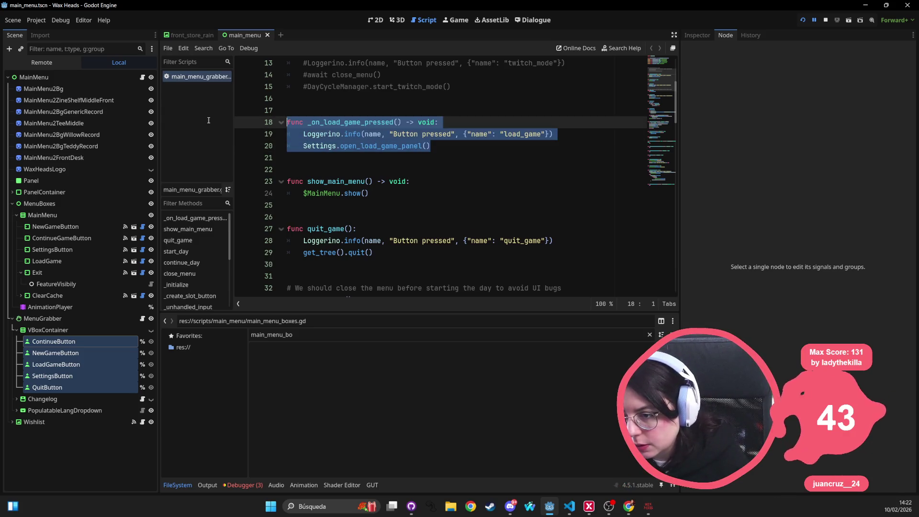
key("ctrl+x")
scroll(502, 158, "down", 20)
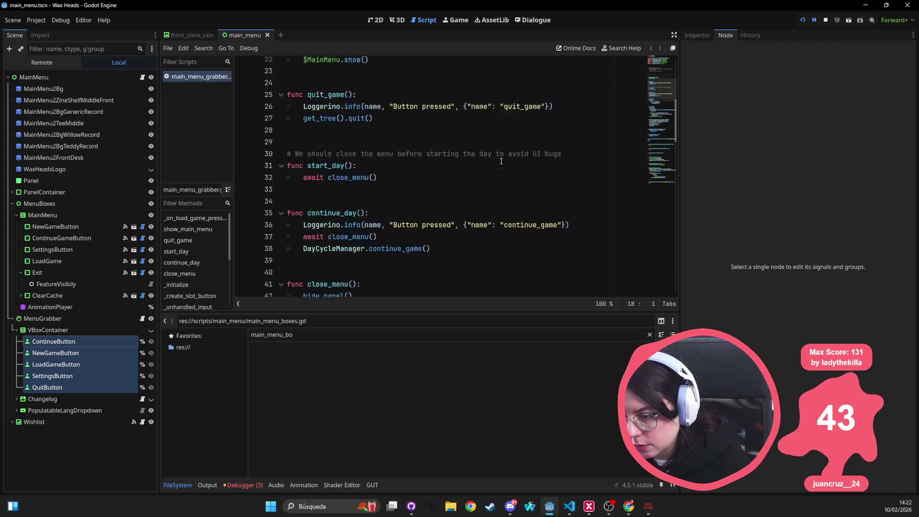
scroll(501, 162, "up", 1)
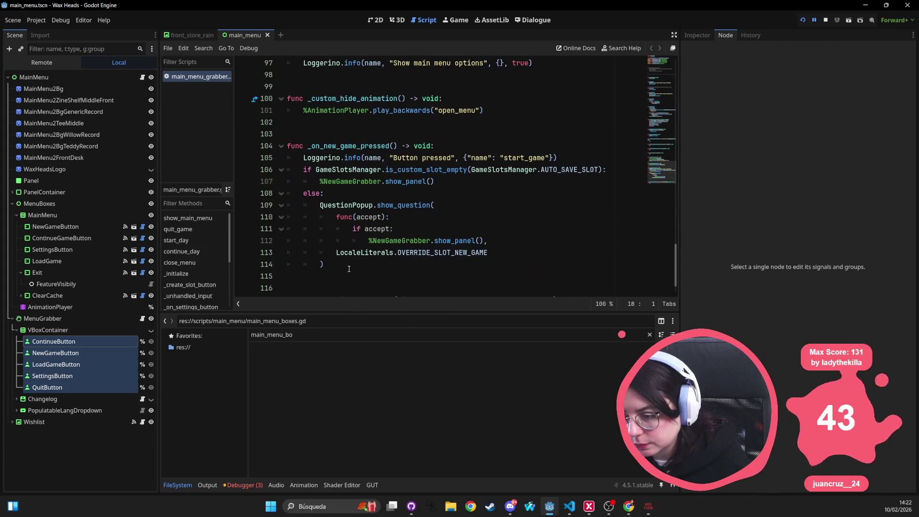
scroll(335, 230, "down", 1)
left_click(314, 245)
key("Return")
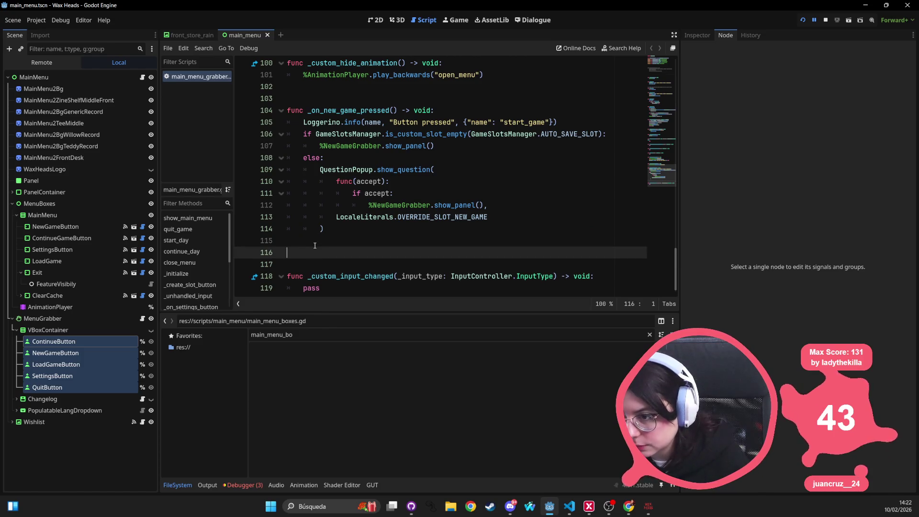
key("ctrl+v")
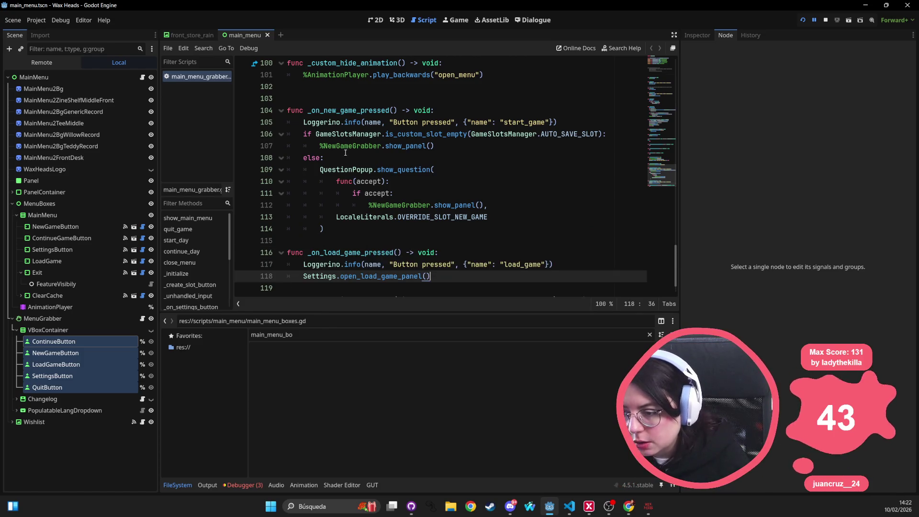
Select the AnimationPlayer node to show its animation tracks
scroll(364, 158, "up", 4)
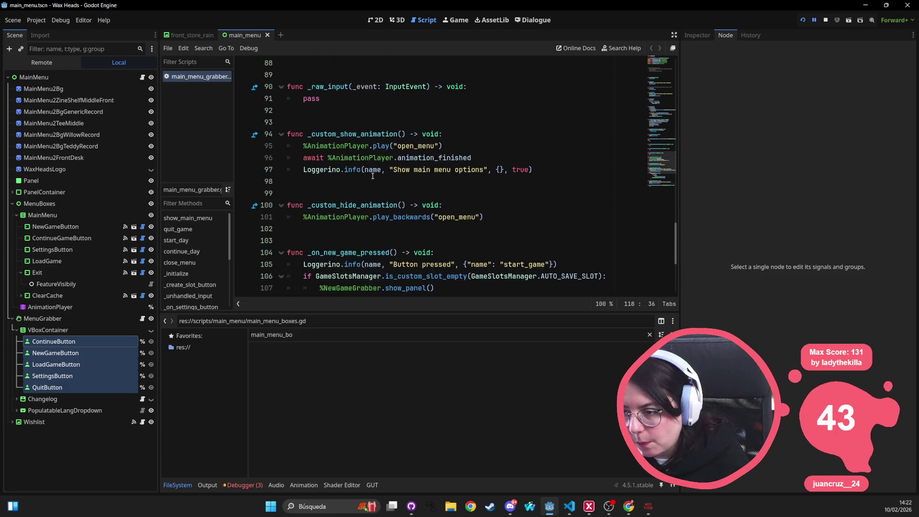
scroll(372, 179, "up", 7)
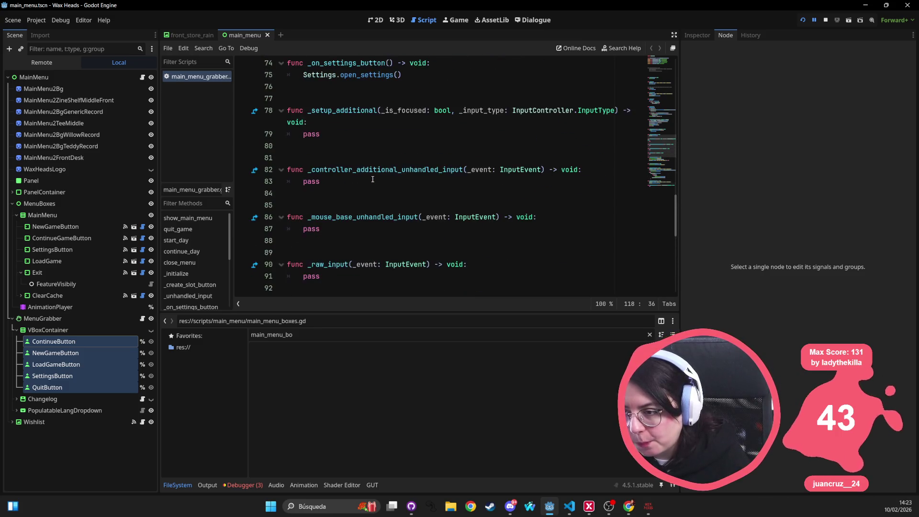
scroll(372, 179, "up", 5)
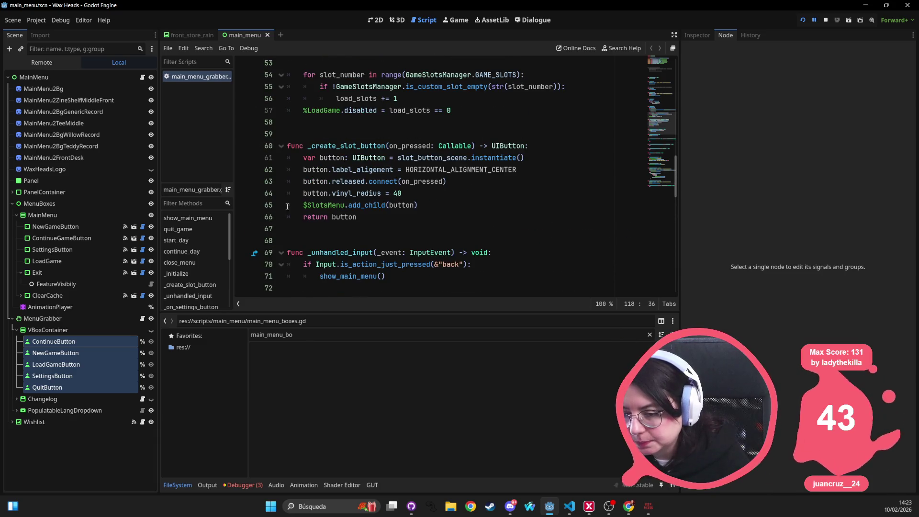
left_click(59, 307)
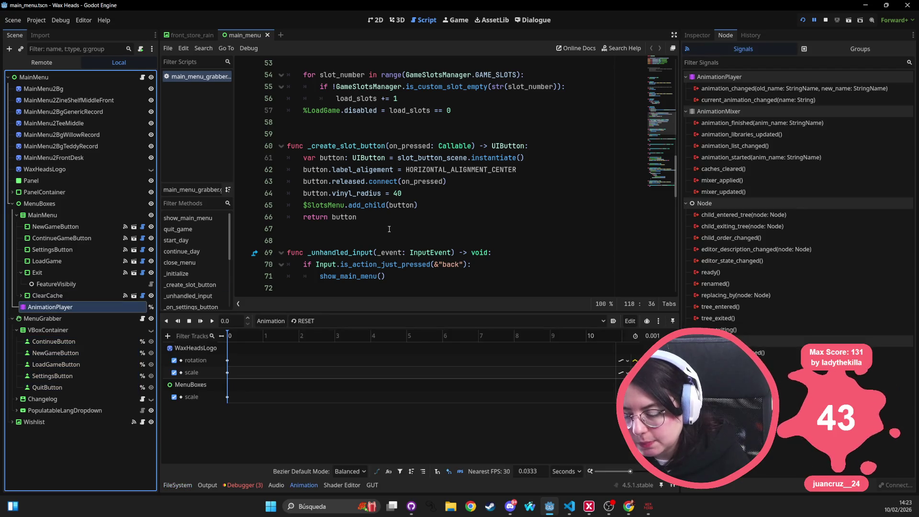
Check the open_menu animation, then switch to the 2D view of the scene
left_click(319, 320)
left_click(303, 356)
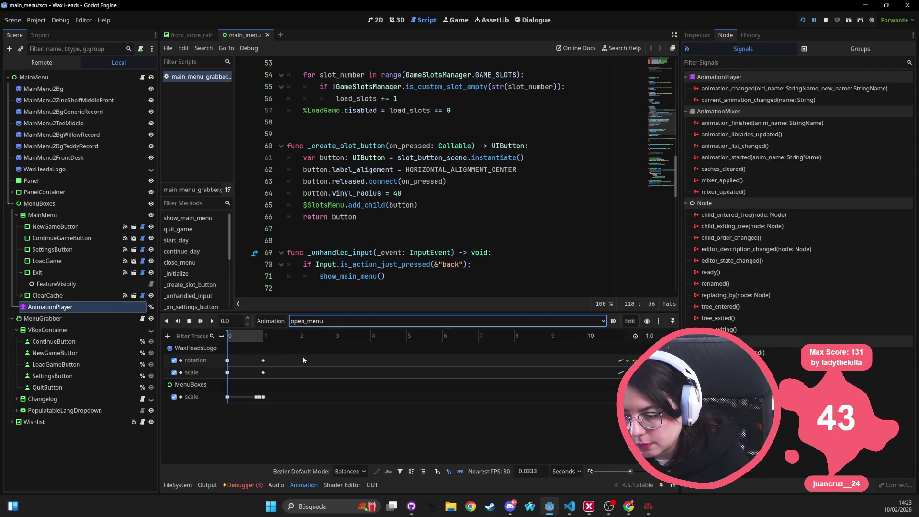
left_click(375, 19)
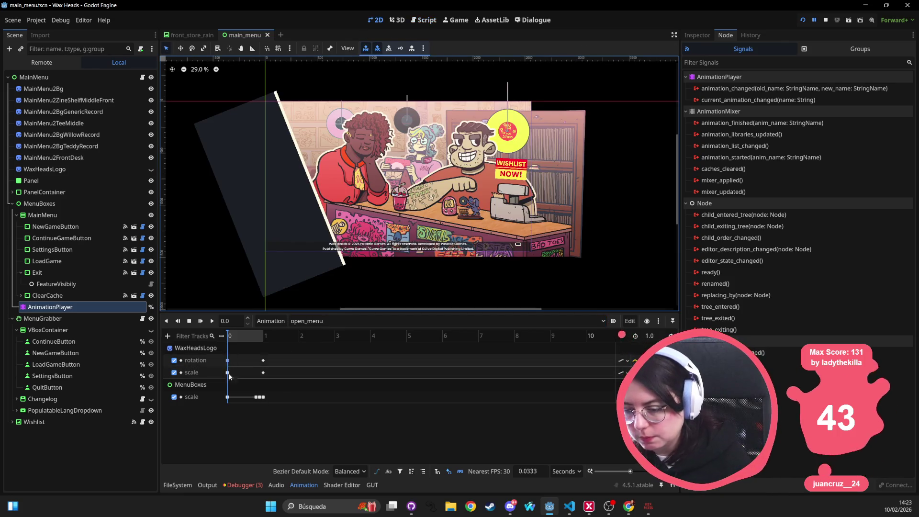
Delete the AnimationPlayer node from MenuBoxes and confirm the removal
left_click(48, 295)
left_click(49, 307)
key("Delete")
key("Return")
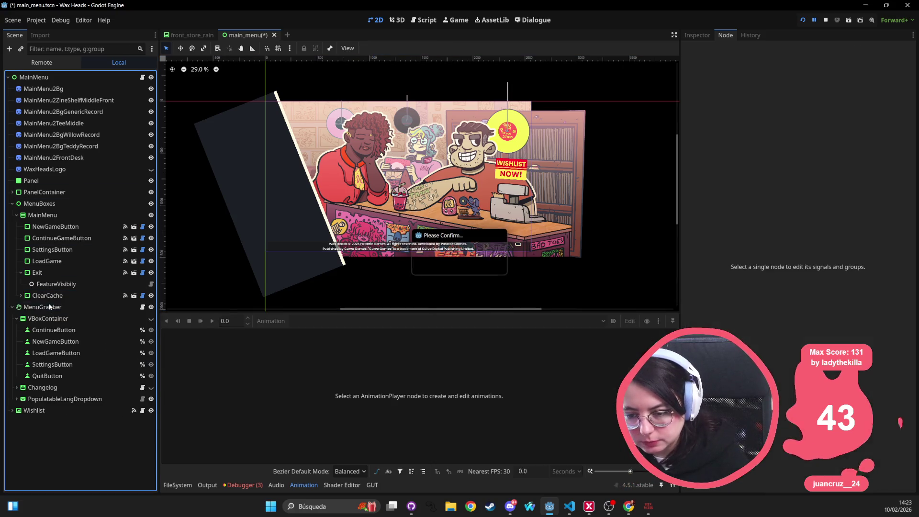